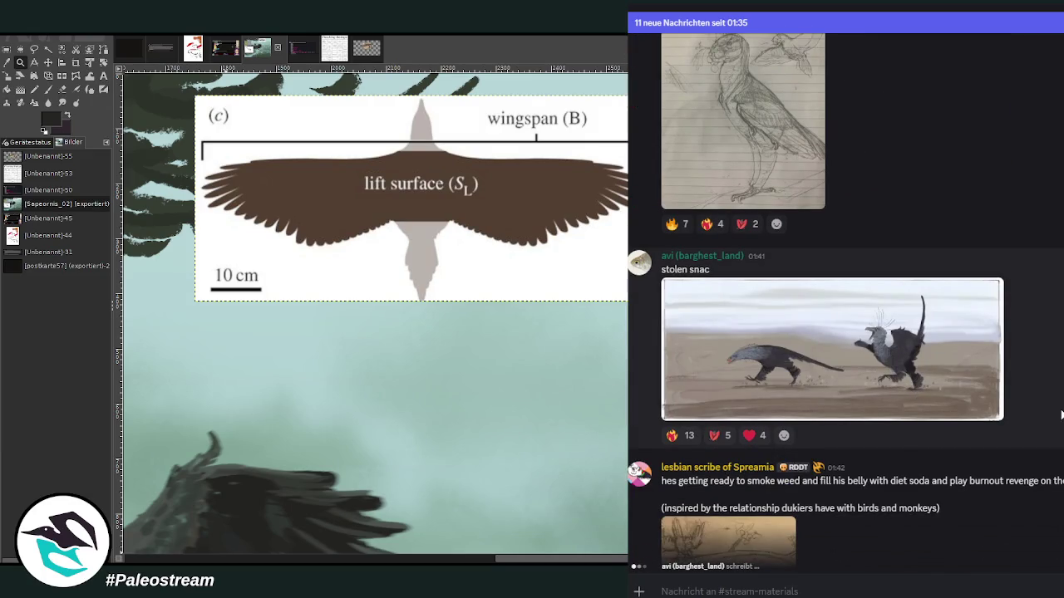
Step: Scroll up and view the stolen snac picture at full size twice
scroll(1061, 413, "up", 1)
left_click(786, 416)
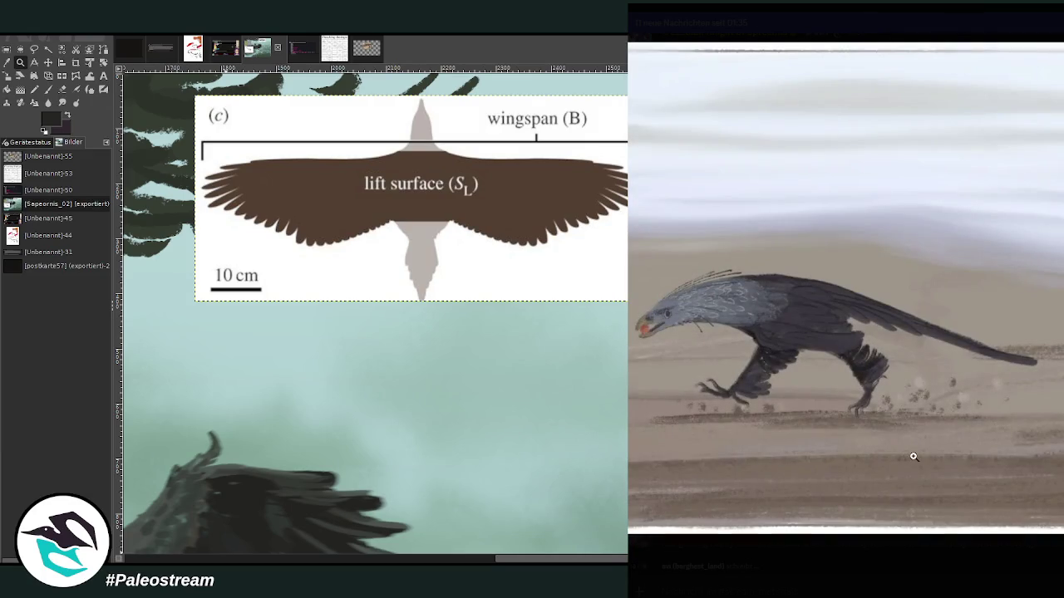
left_click(954, 570)
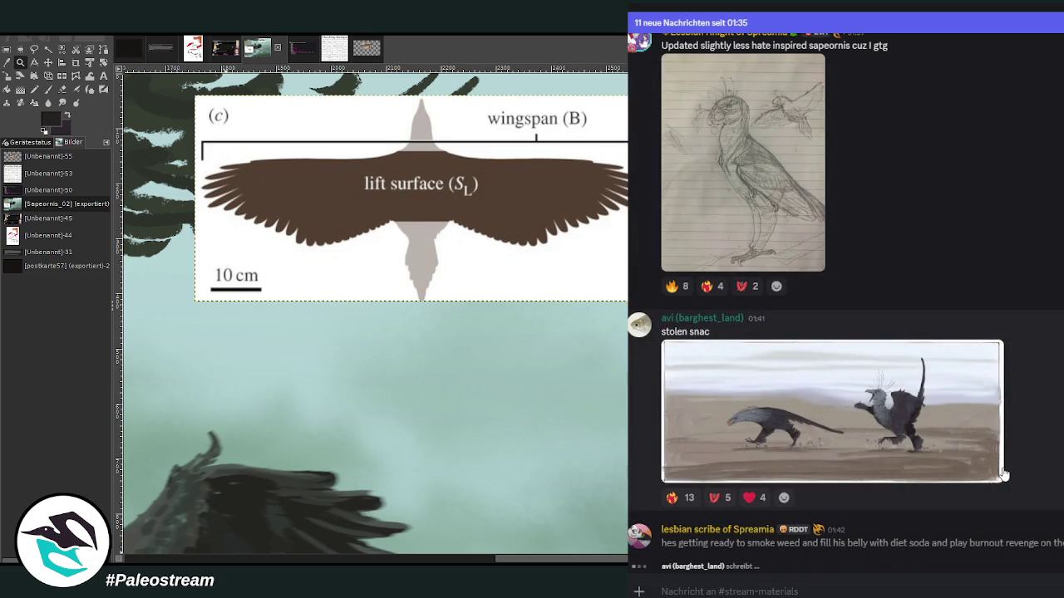
left_click(943, 413)
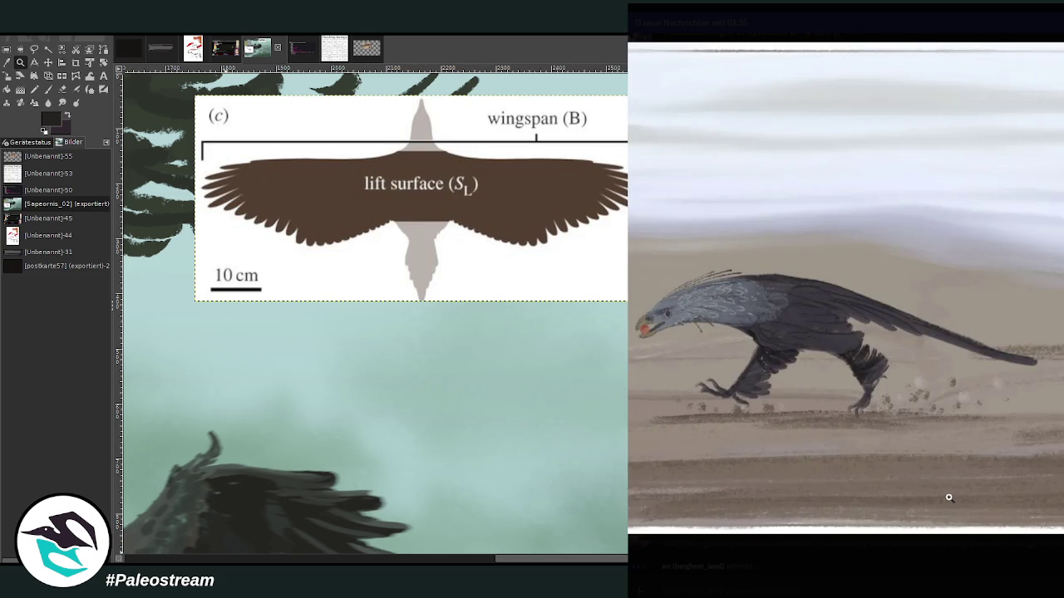
left_click(924, 559)
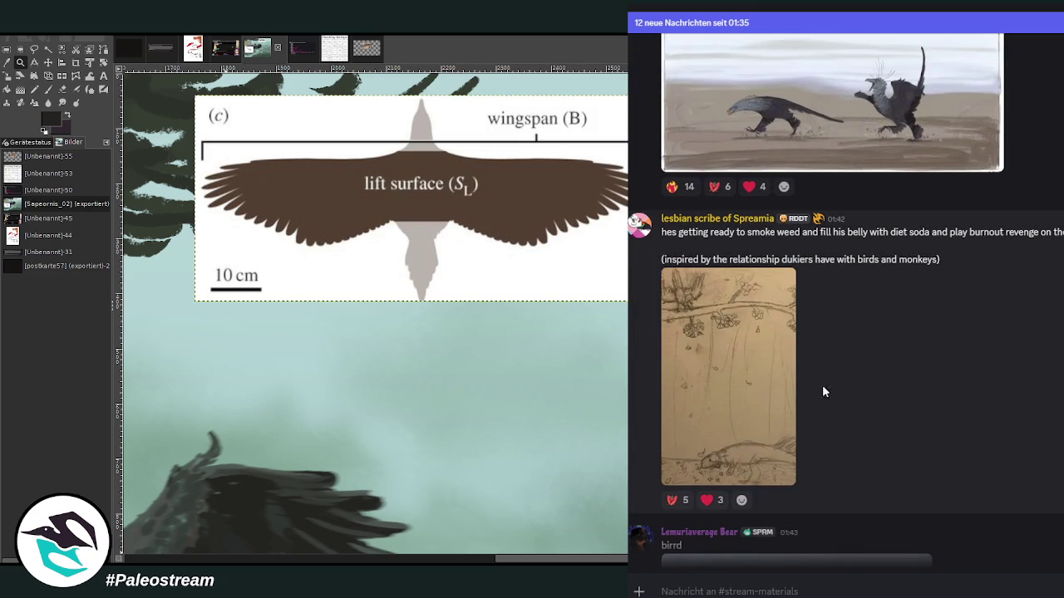
Step: Enlarge the pencil branch-scene sketch and the Sapeornis head drawing, closing each afterwards
left_click(776, 384)
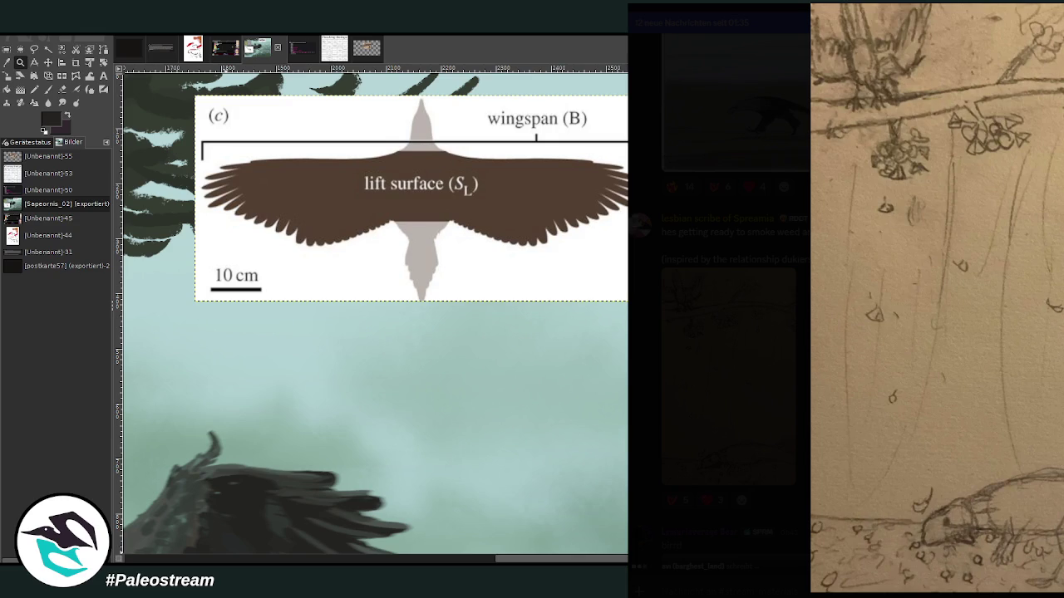
left_click(764, 491)
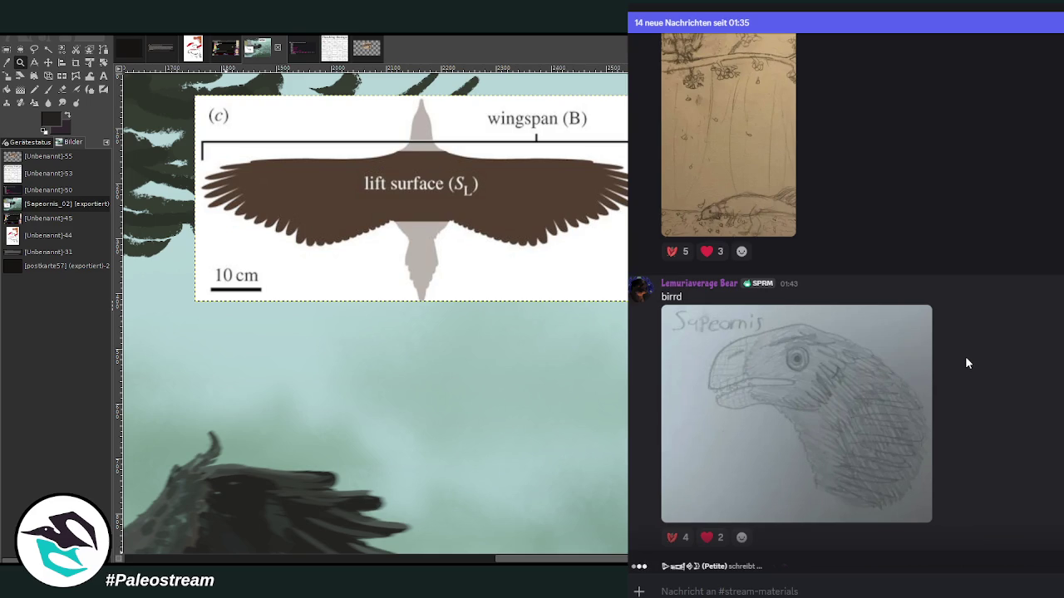
left_click(852, 356)
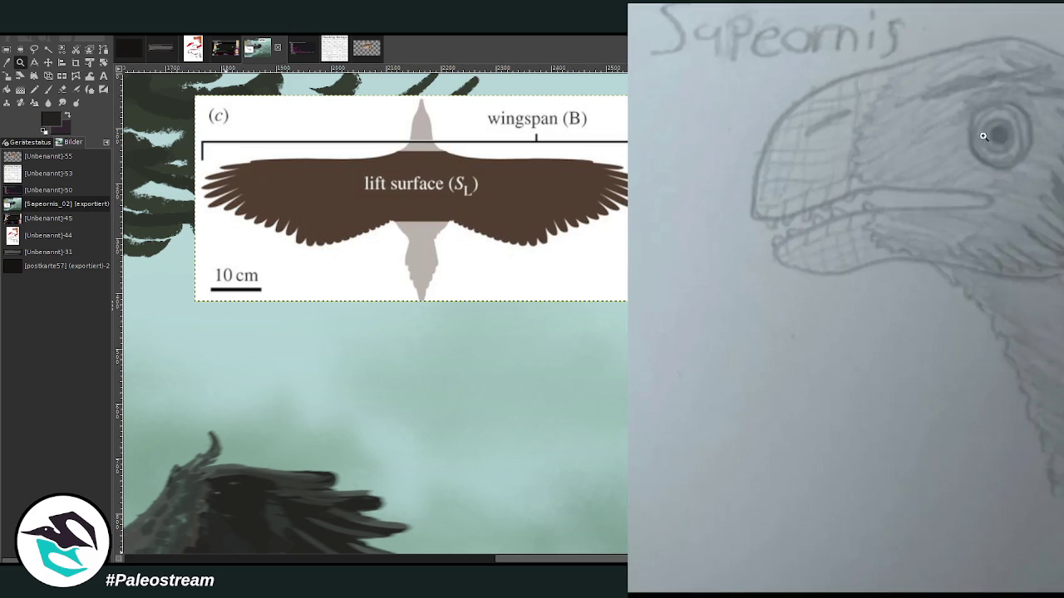
left_click(950, 417)
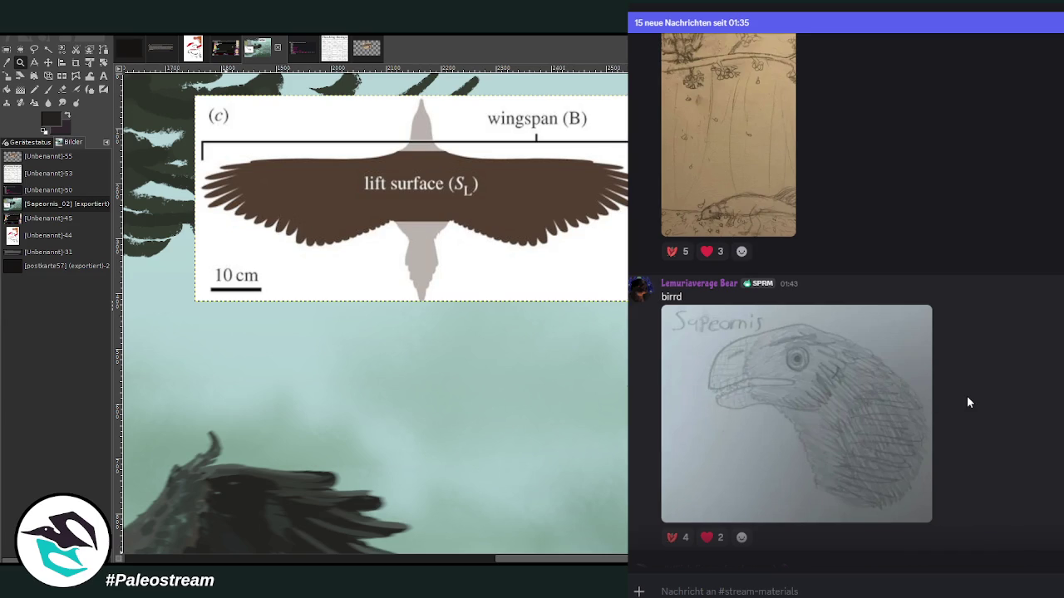
Step: Scroll down and view the orange bird painting full size twice, closing it each time
scroll(996, 399, "down", 3)
scroll(996, 399, "down", 2)
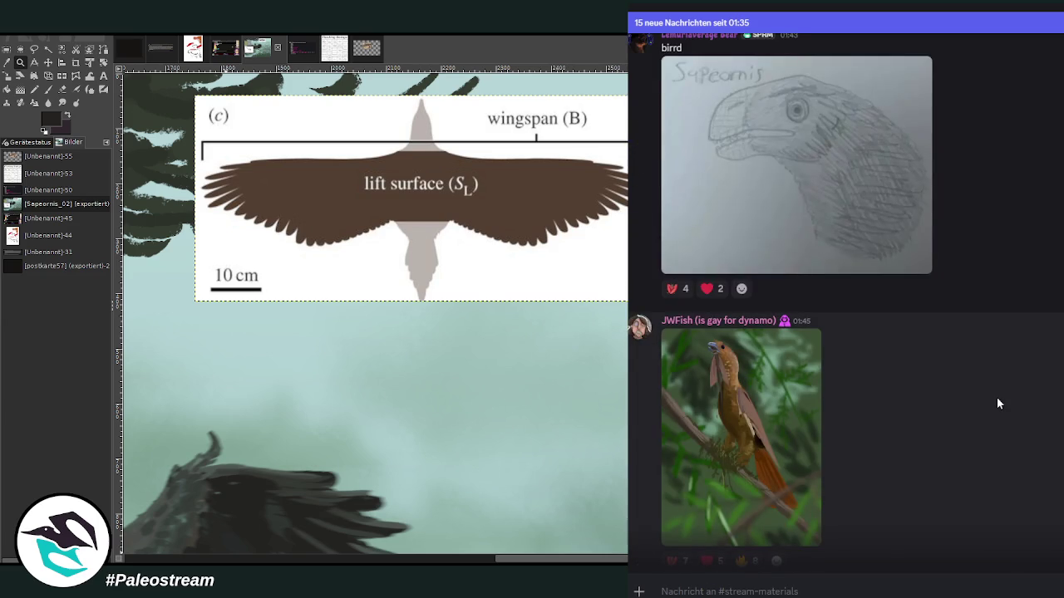
left_click(785, 418)
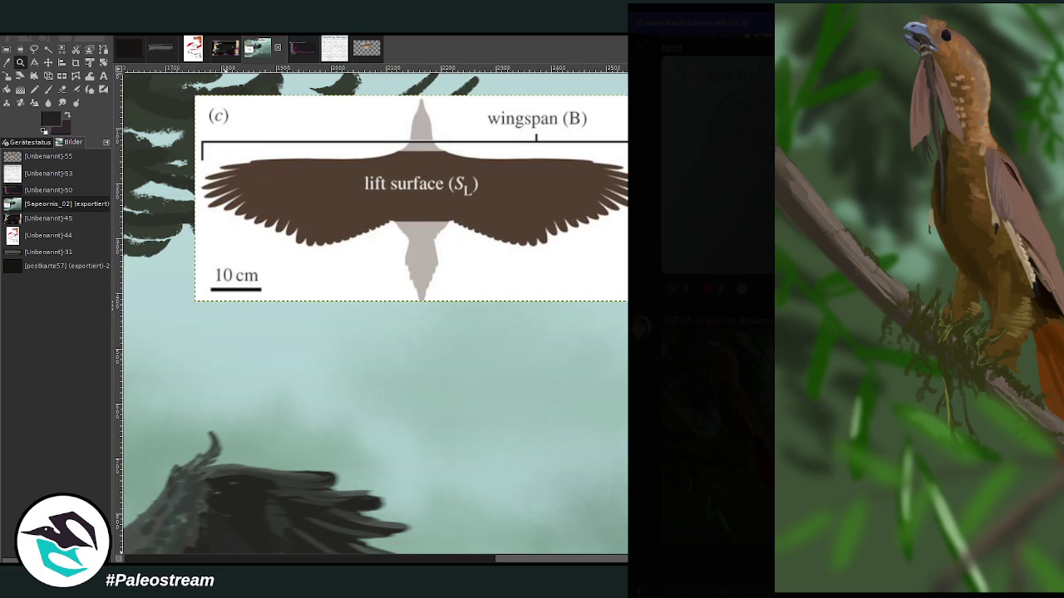
key("Escape")
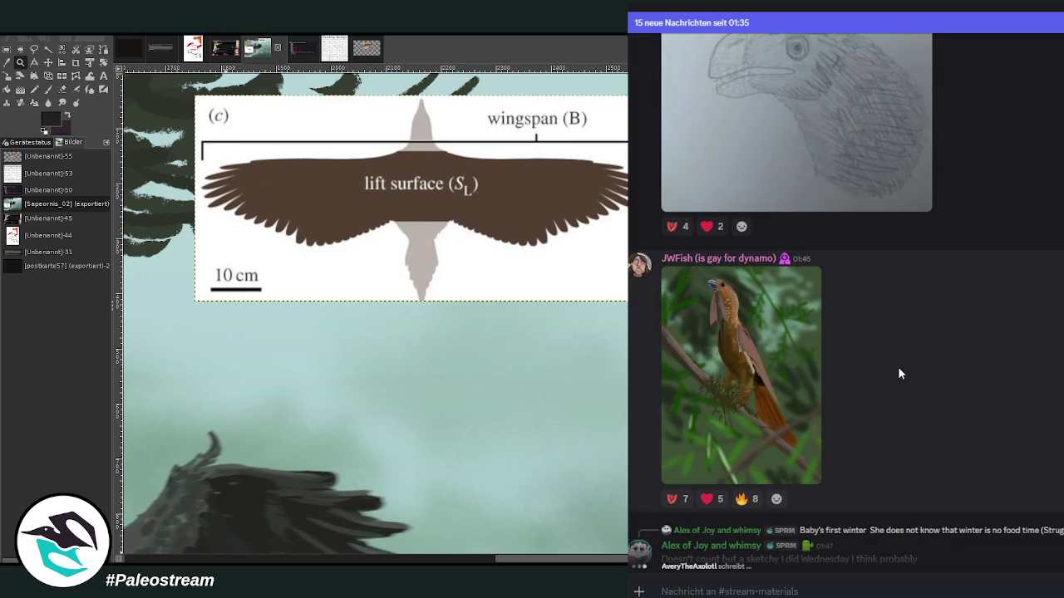
left_click(772, 386)
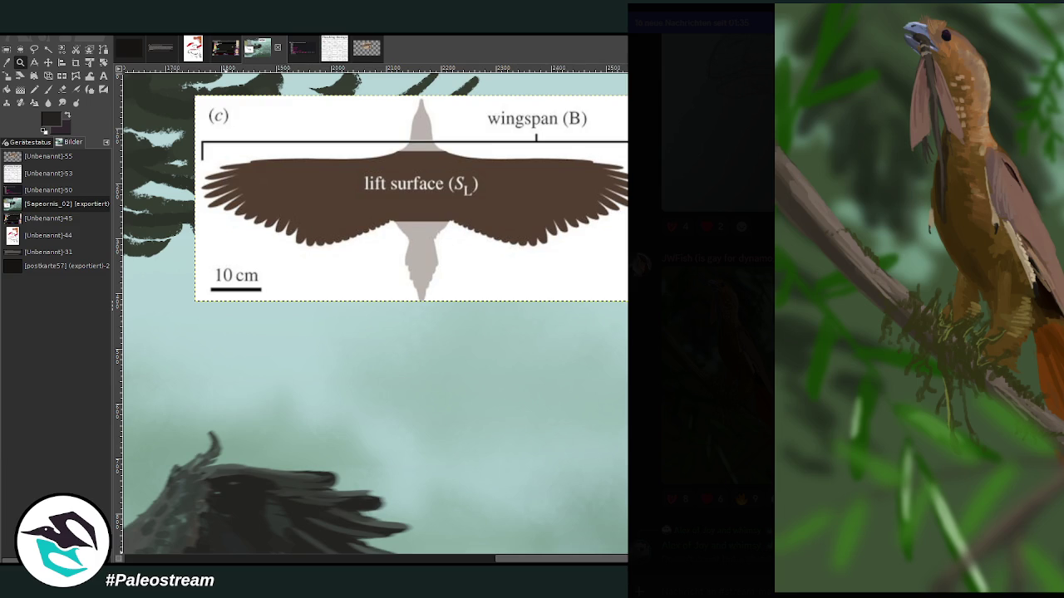
key("Escape")
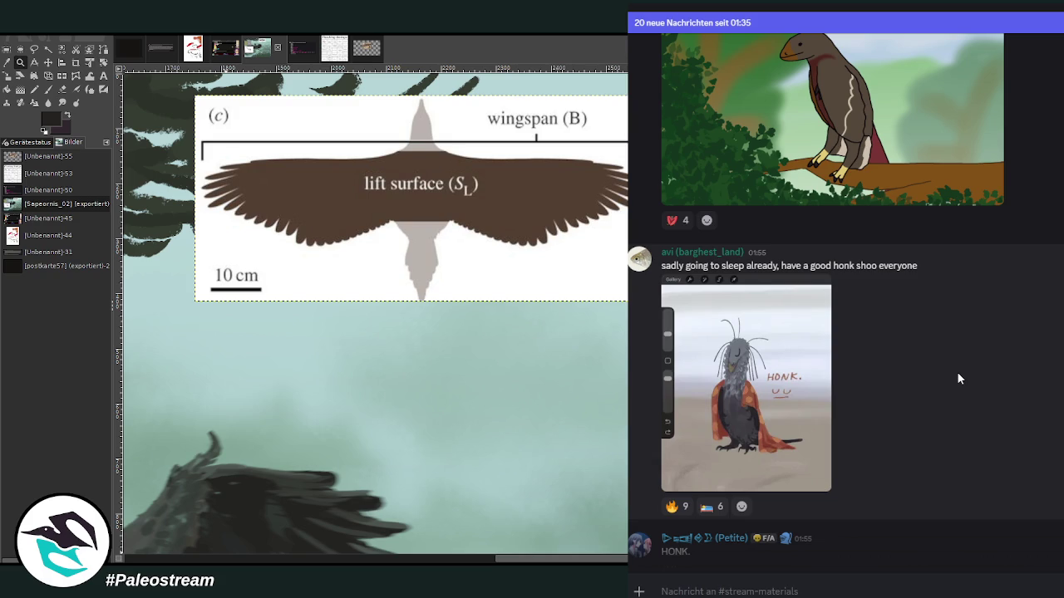
Step: React with fire to the HONK sketch, scroll to the newest messages, and undo the pasted wing diagram in GIMP
left_click(675, 506)
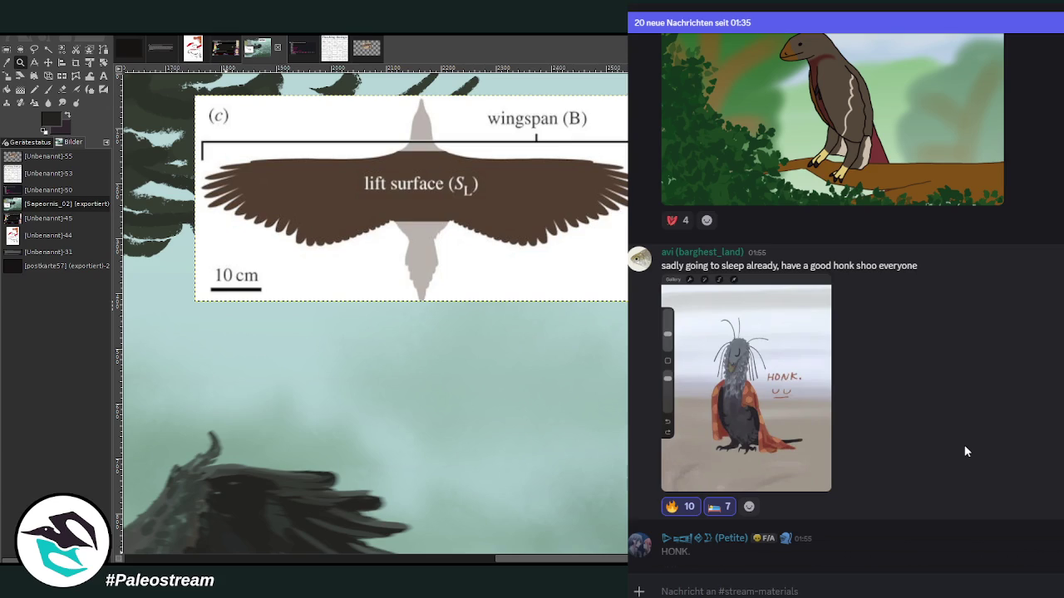
scroll(966, 451, "down", 3)
scroll(960, 449, "down", 2)
scroll(956, 449, "down", 1)
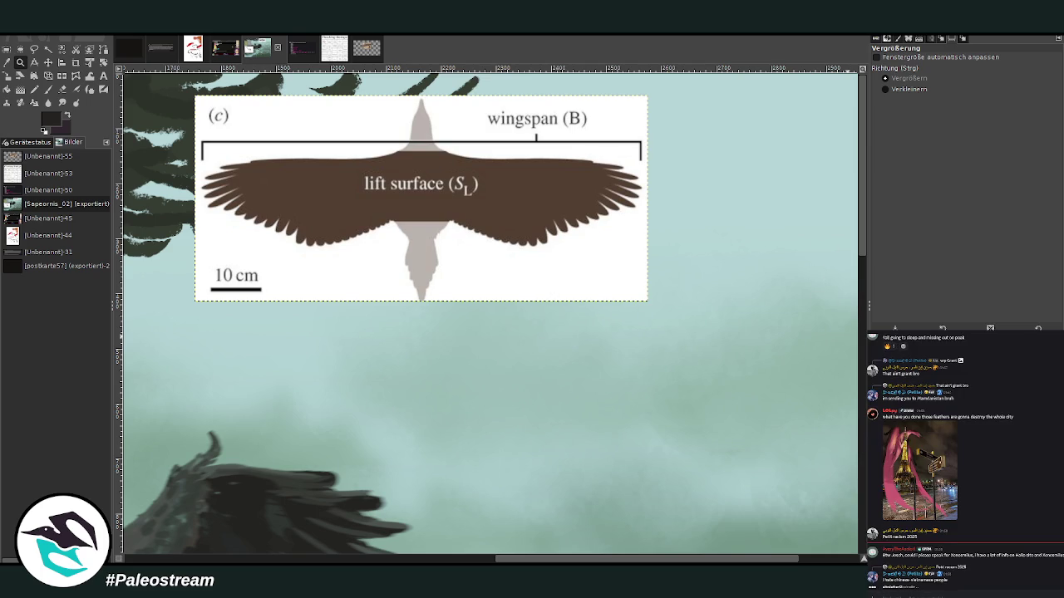
key("ctrl+z")
Step: Clear the leftover selection and zoom out to see the painting's edges
key("ctrl+shift+a")
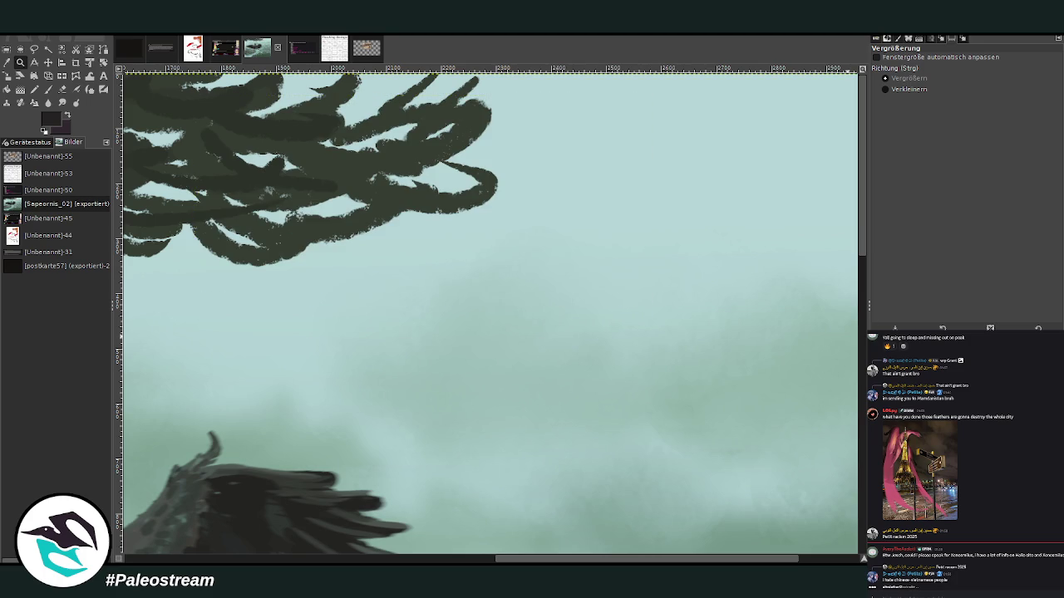
left_click(354, 248, "ctrl")
left_click(355, 247, "ctrl")
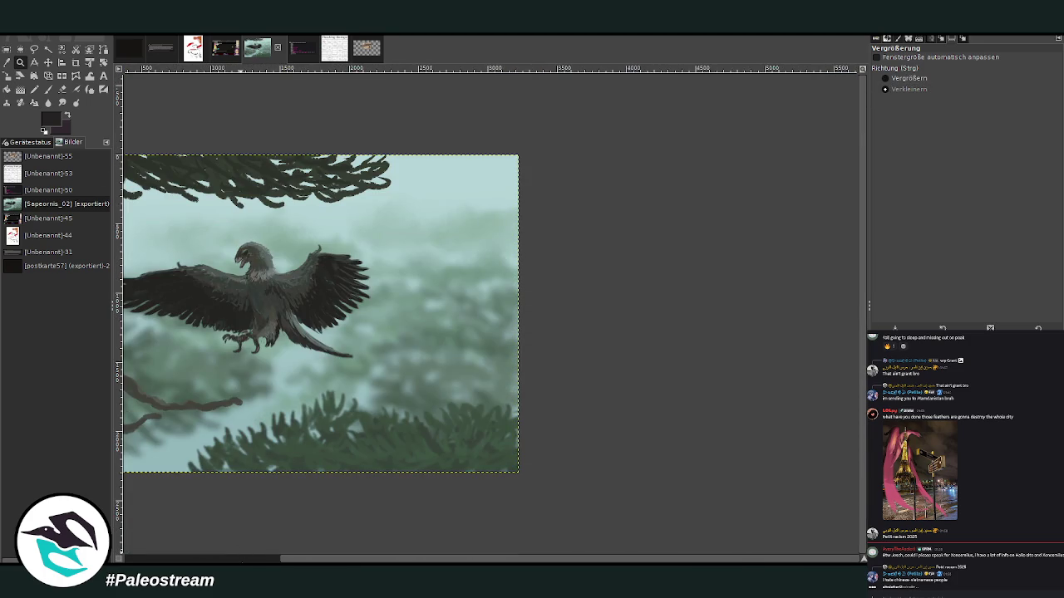
Step: Fit the painting to the window, zoom in until it fills the view, then bring up the bingo card
key("shift+ctrl+j")
left_click(908, 78)
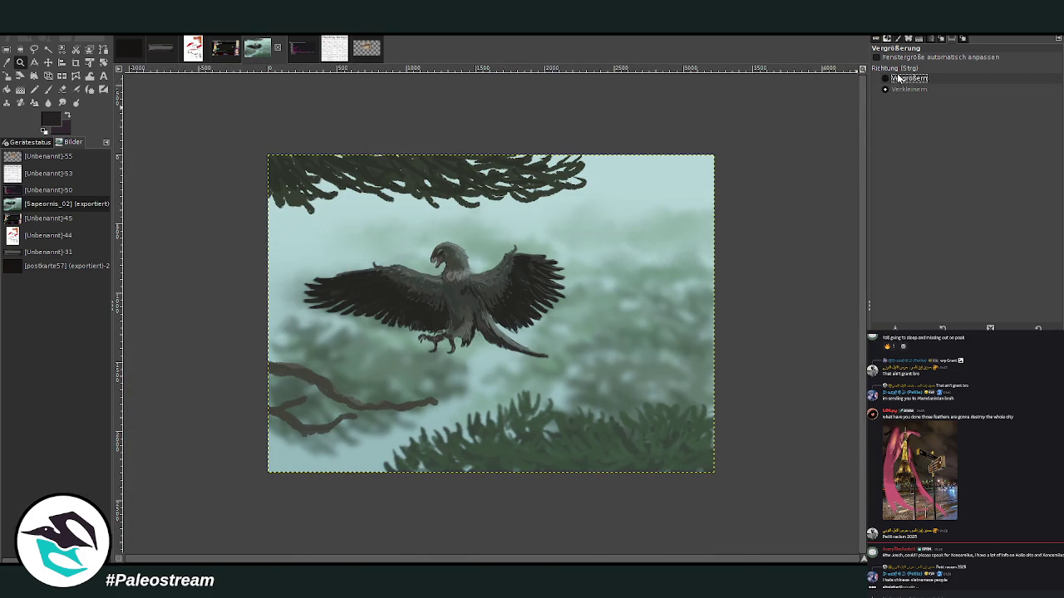
left_click_drag(261, 146, 717, 473)
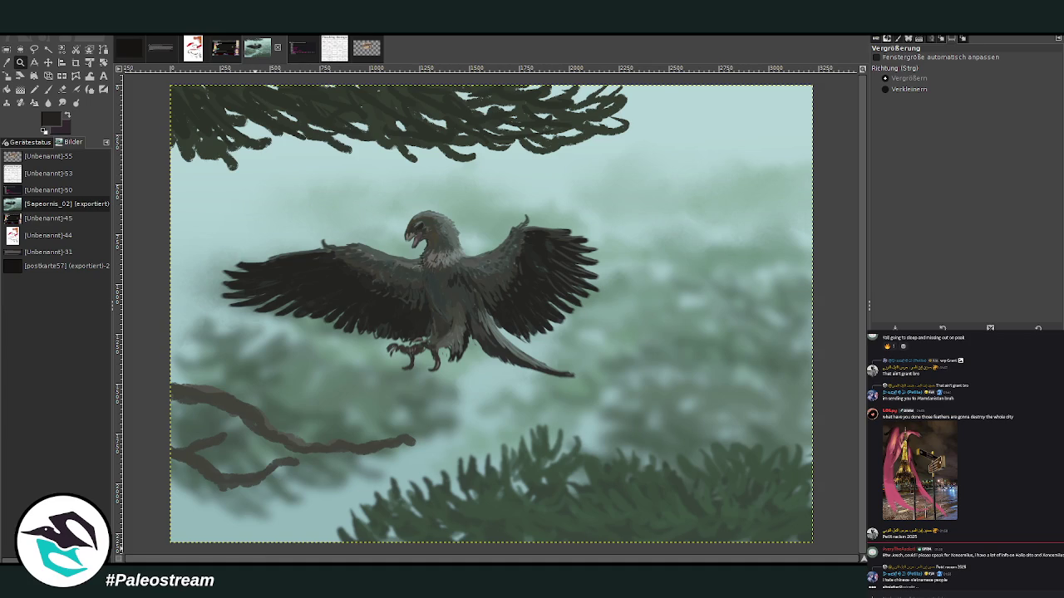
left_click(335, 52)
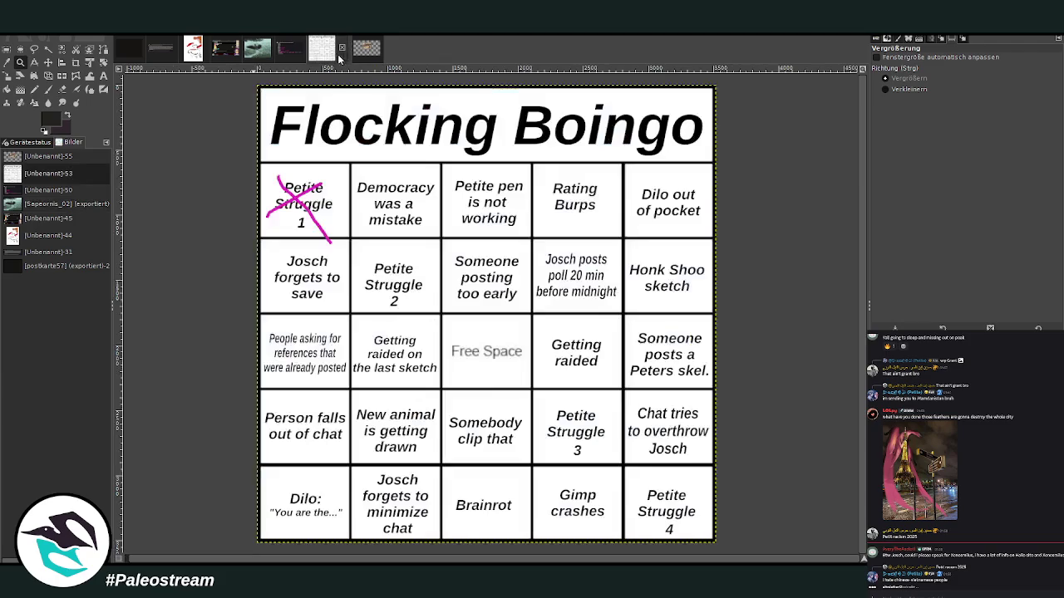
Step: Switch to the paintbrush with size 51 and opacity 100
left_click(47, 89)
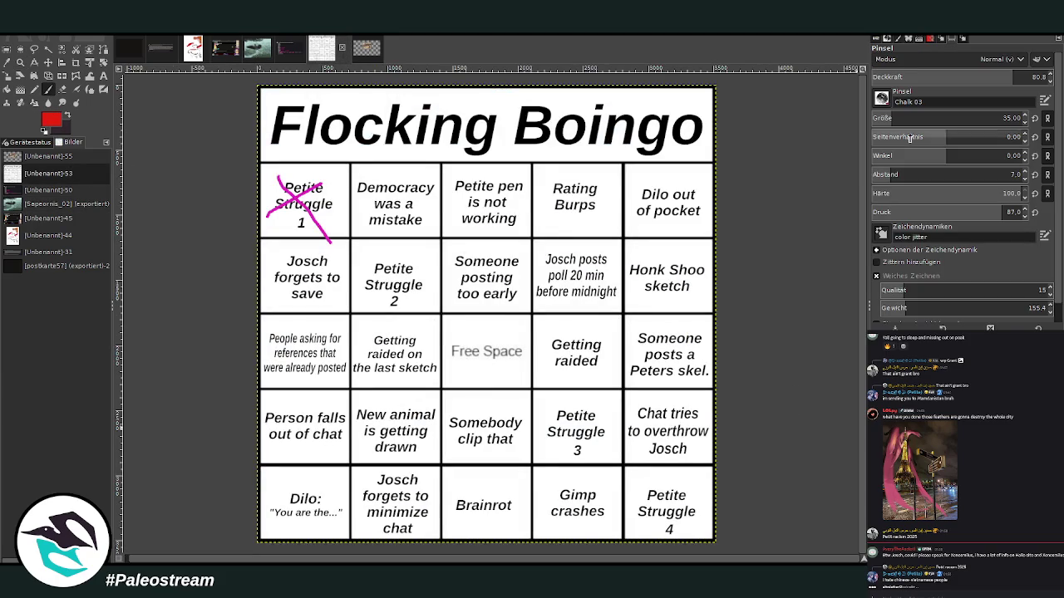
left_click_drag(980, 118, 1003, 118)
left_click_drag(1009, 76, 1057, 80)
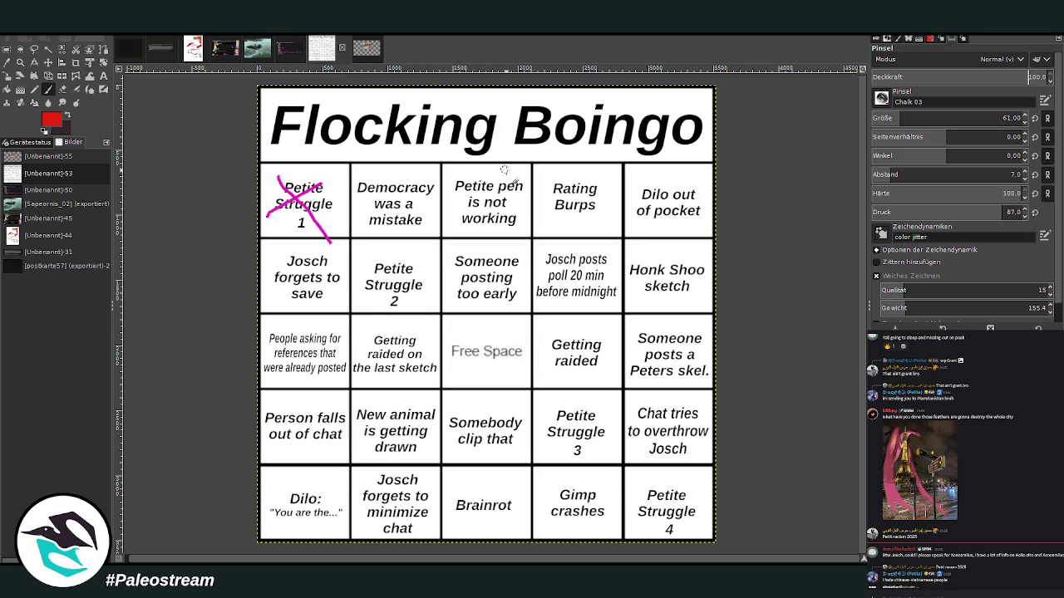
Step: Paint red X's over 'Petite pen is not working' and 'Honk Shoo sketch', then show the Sapeornis painting
left_click_drag(508, 170, 435, 227)
left_click_drag(453, 178, 509, 234)
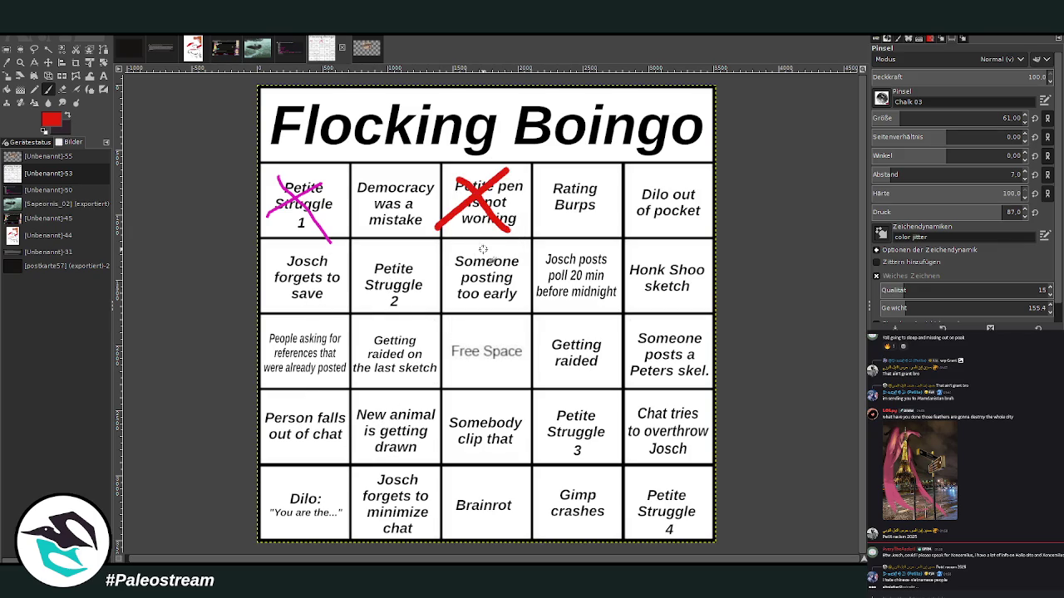
left_click_drag(696, 254, 647, 308)
left_click_drag(650, 256, 696, 299)
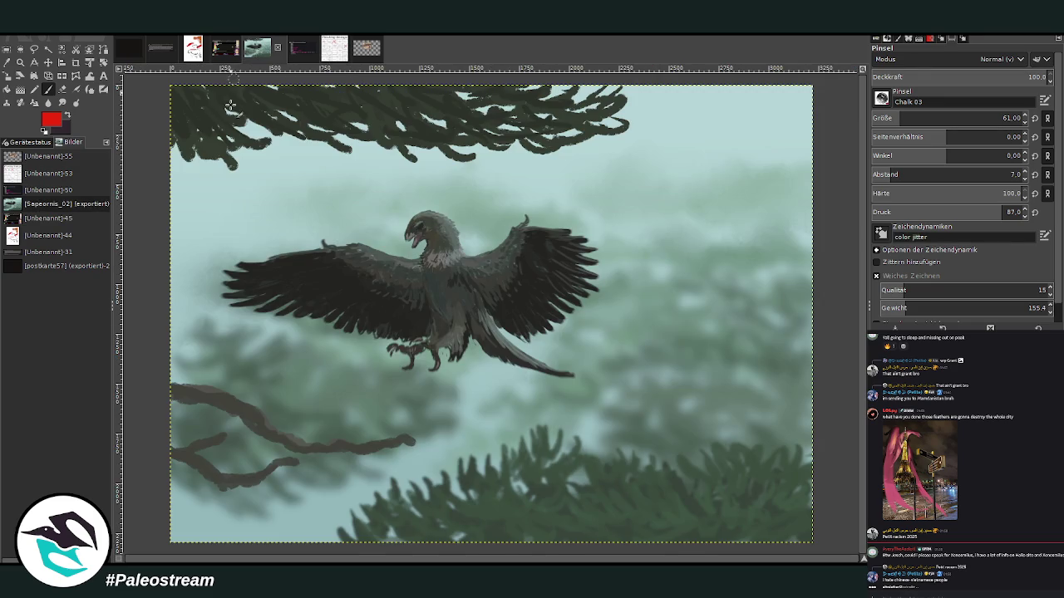
left_click(256, 48)
Step: Make white the foreground, set the brush to size 331, and cover the whole Sapeornis canvas in white
key("x")
left_click_drag(947, 118, 999, 118)
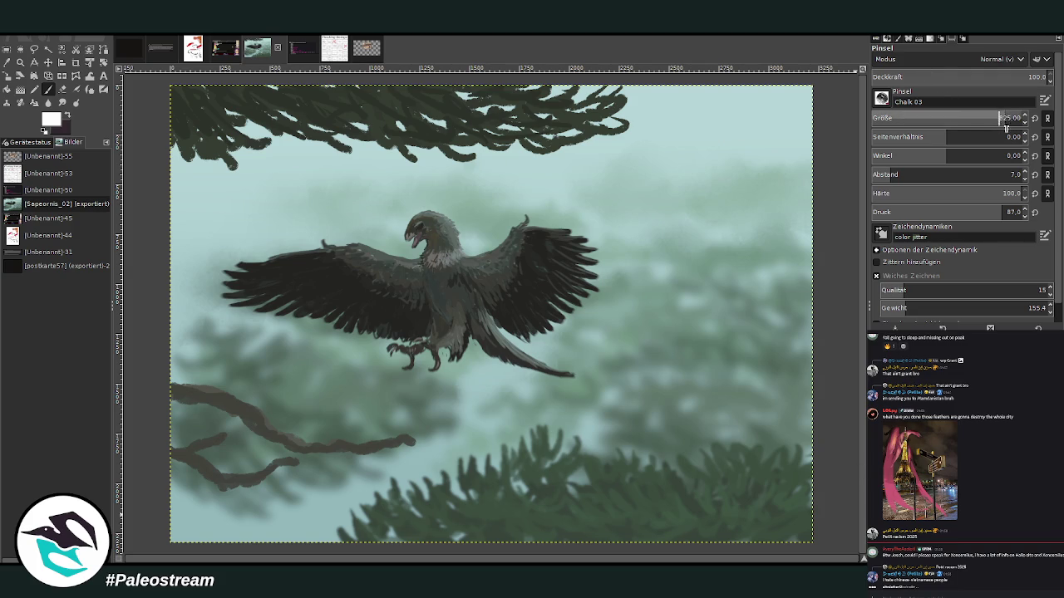
mouse_move(332, 178)
left_mouse_down()
mouse_move(274, 147)
mouse_move(250, 108)
mouse_move(410, 130)
left_mouse_up()
left_click_drag(711, 117, 796, 388)
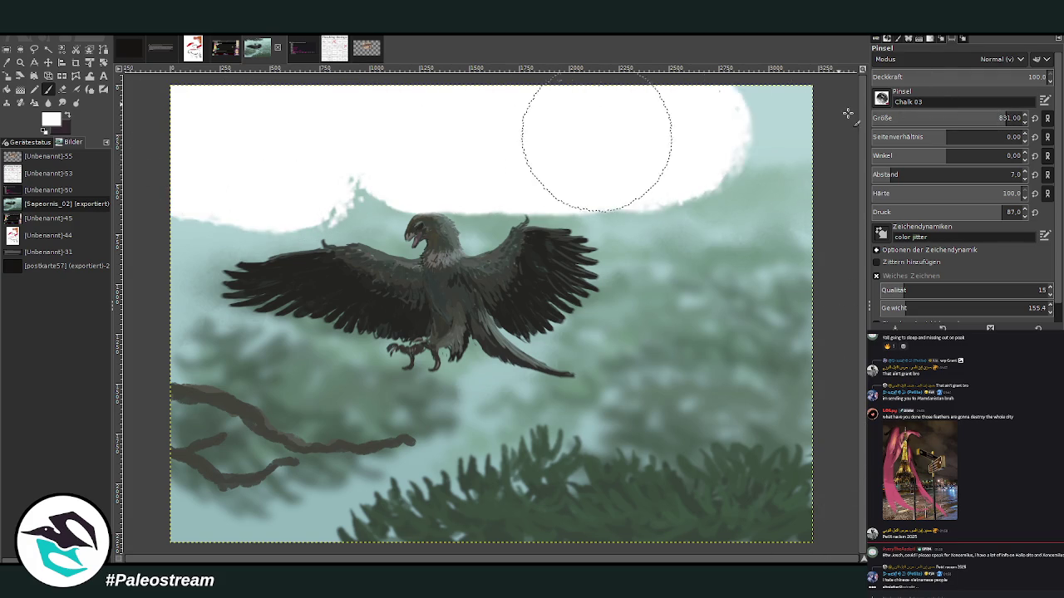
mouse_move(786, 457)
left_mouse_down()
mouse_move(546, 499)
mouse_move(202, 416)
mouse_move(238, 202)
mouse_move(400, 197)
left_mouse_up()
mouse_move(624, 203)
left_mouse_down()
mouse_move(748, 200)
mouse_move(715, 428)
mouse_move(399, 428)
mouse_move(418, 266)
mouse_move(629, 257)
mouse_move(761, 349)
mouse_move(403, 320)
mouse_move(431, 454)
left_mouse_up()
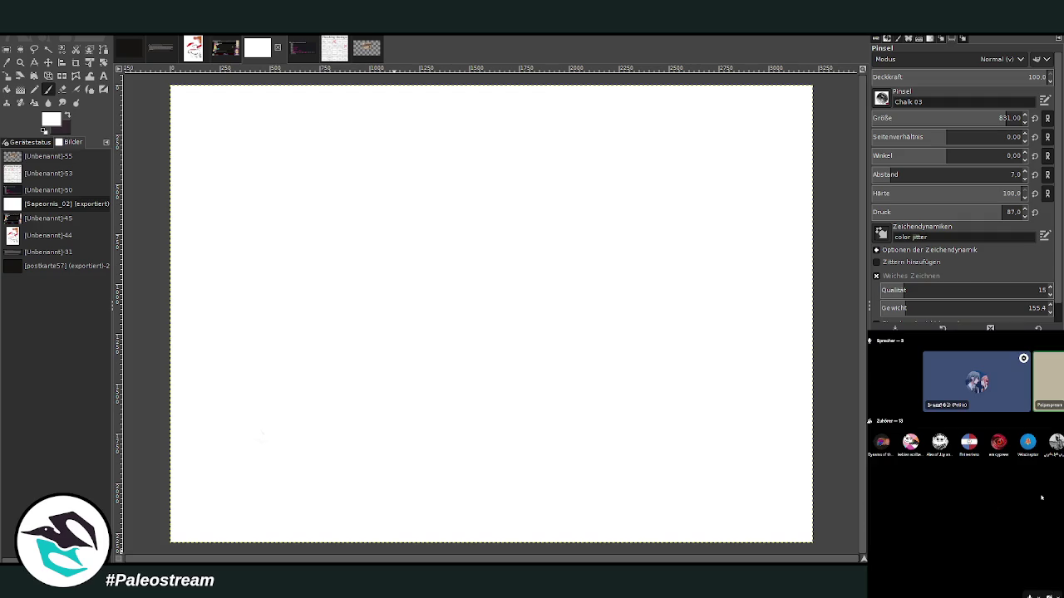
Step: Switch the Discord panel to the text chat and send the attached skeleton photo
left_click(947, 501)
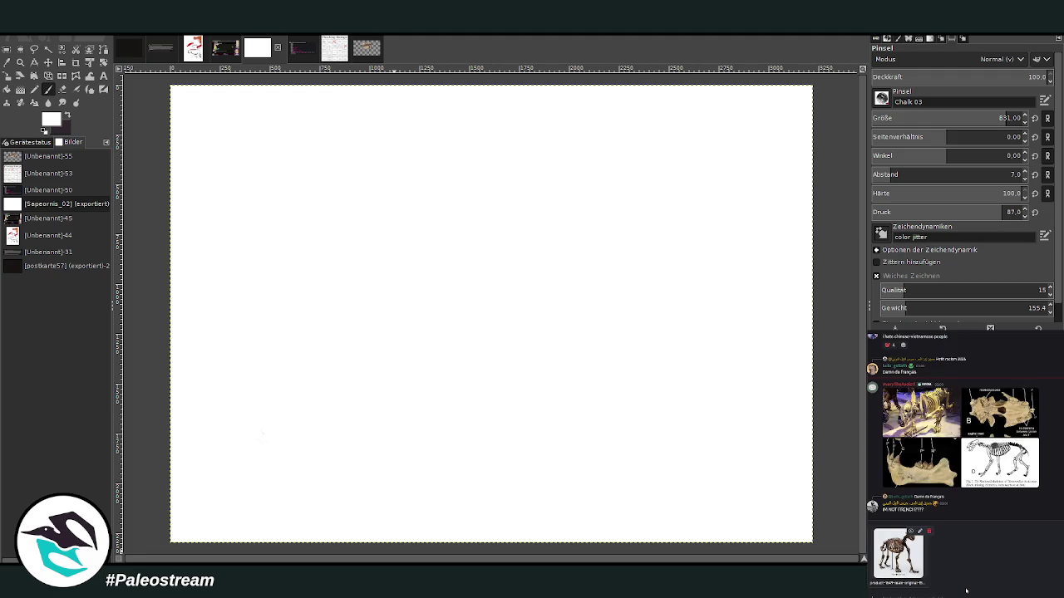
key("Return")
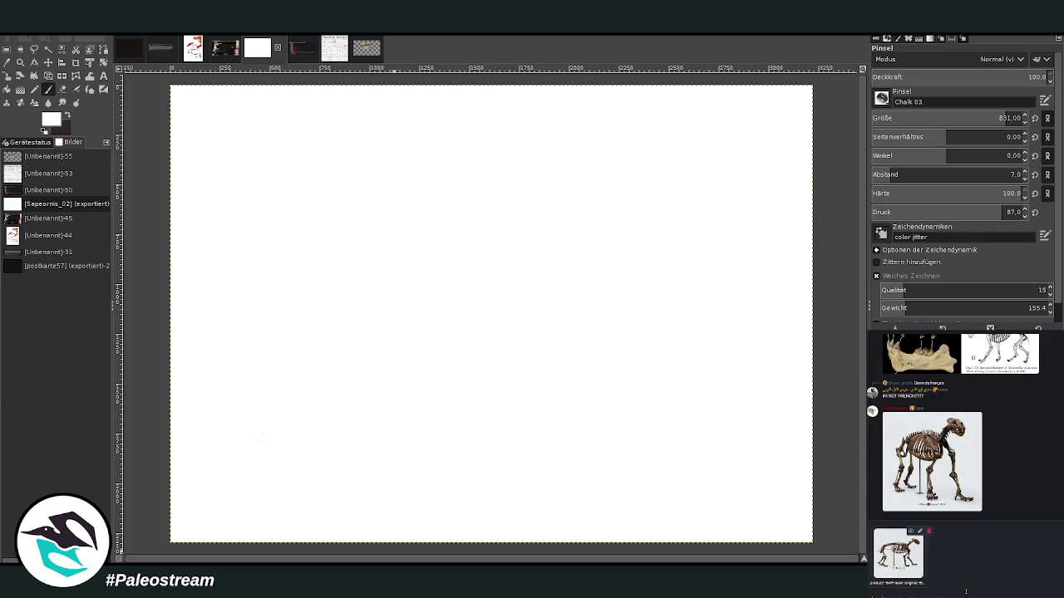
Step: Send the pending skeleton image, scroll through the posted references, and open the skeleton image's context menu
key("Return")
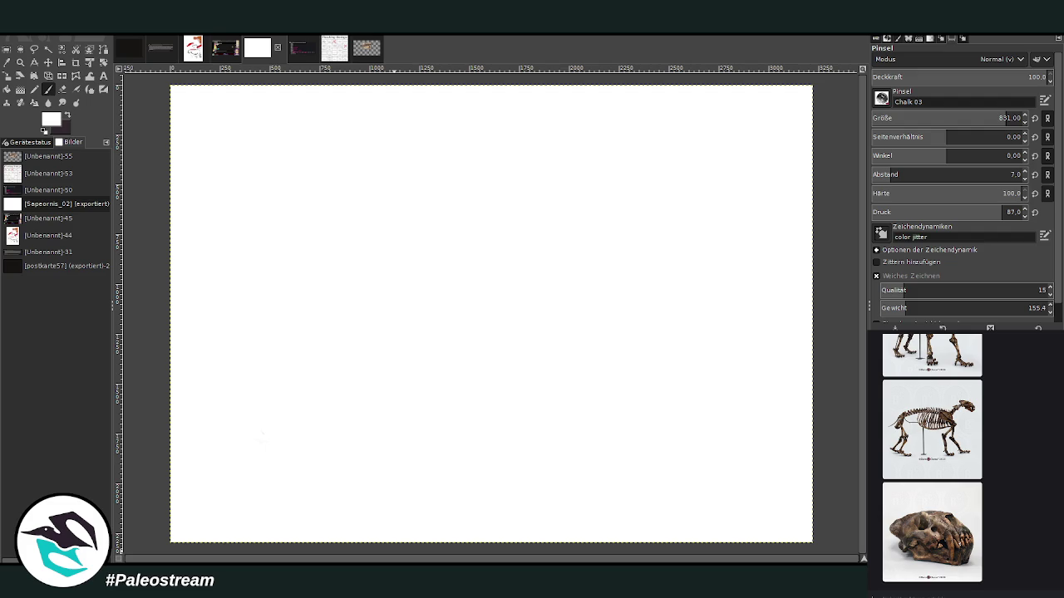
scroll(954, 593, "down", 2)
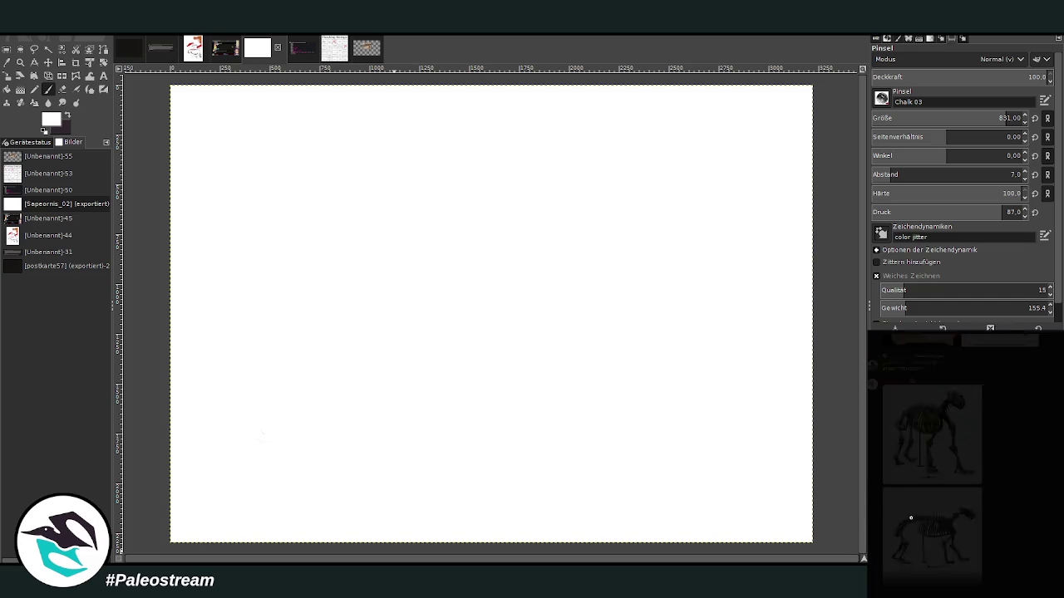
right_click(1006, 494)
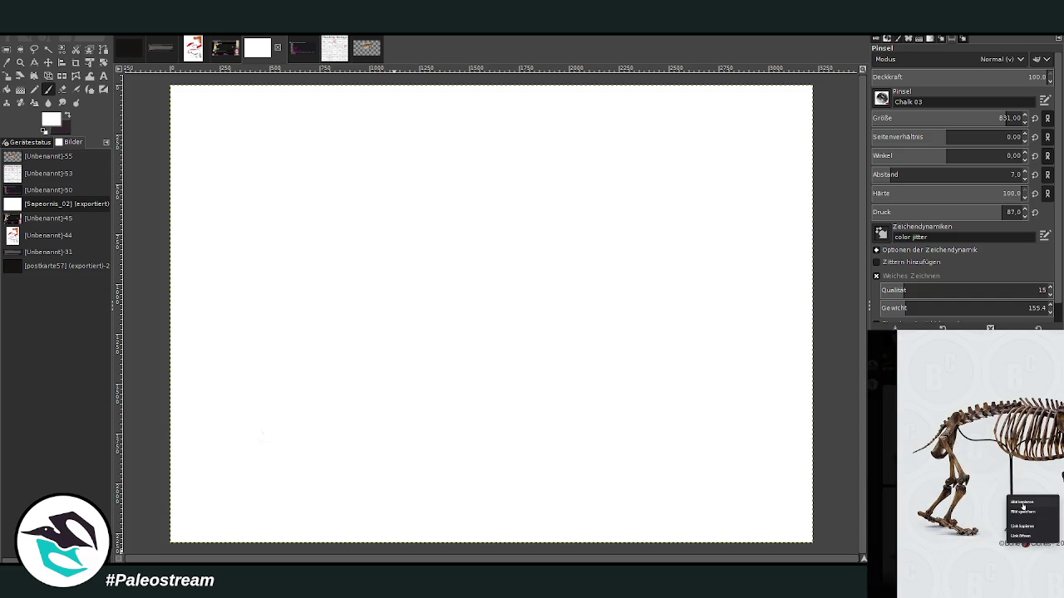
Step: Copy the skeleton image from Discord and paste it onto the white GIMP canvas
left_click(1023, 506)
left_click(1017, 551)
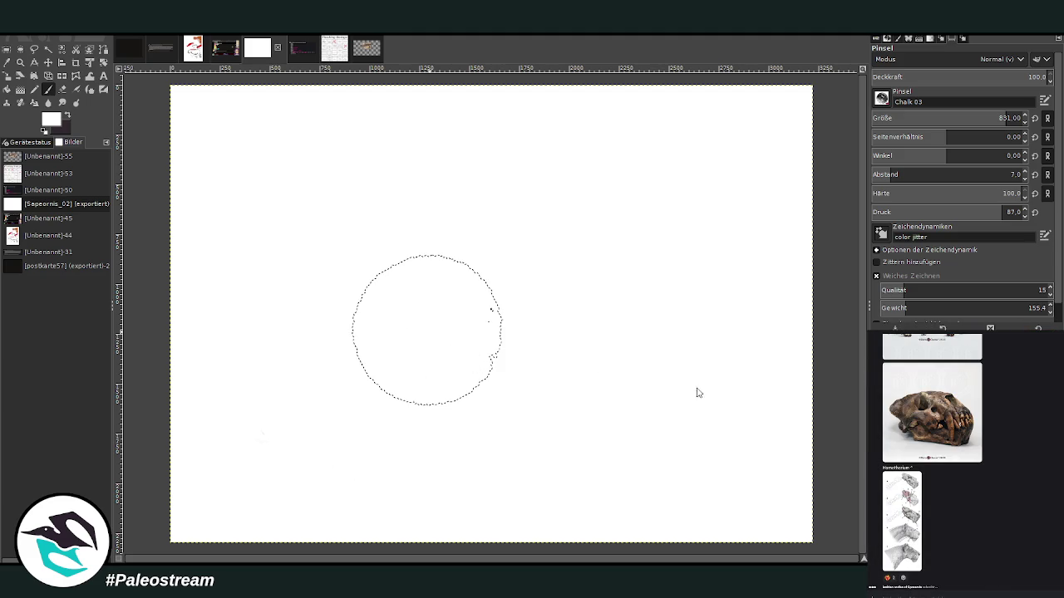
key("ctrl+v")
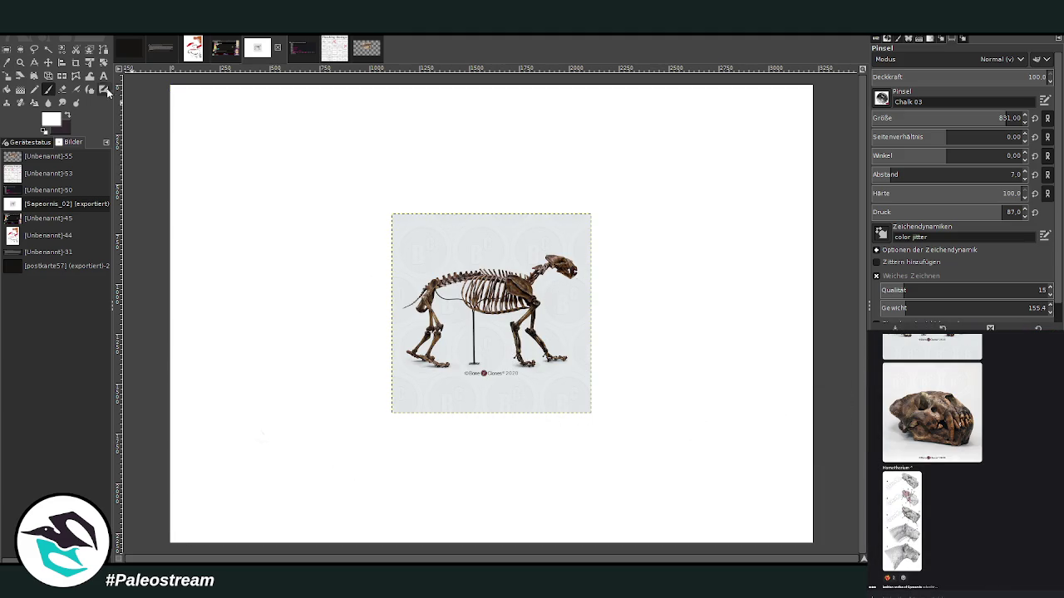
Step: Crop the pasted skeleton layer tighter around the skeleton
left_click(75, 63)
left_click_drag(399, 245, 590, 383)
left_click(592, 387)
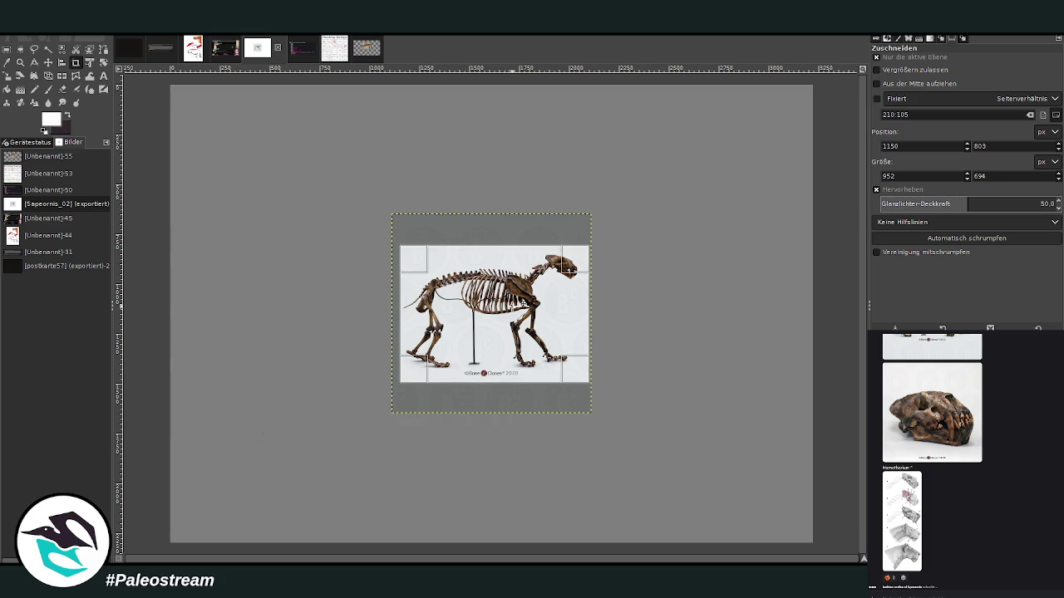
key("Escape")
left_click(504, 303)
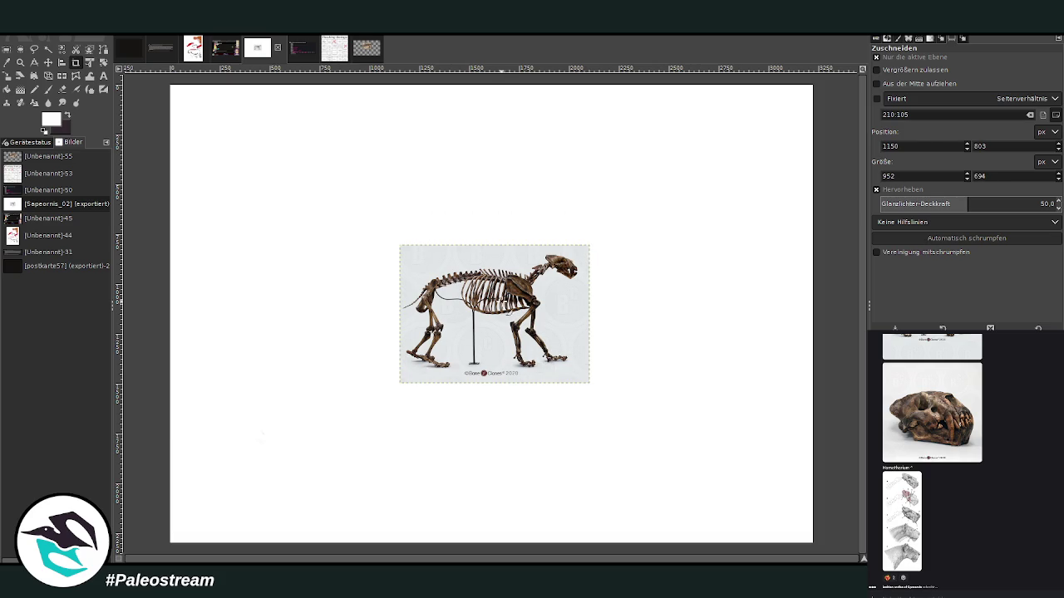
Step: Move the skeleton photo to the canvas's top-right, then copy the museum skeleton photo from the chat
key("m")
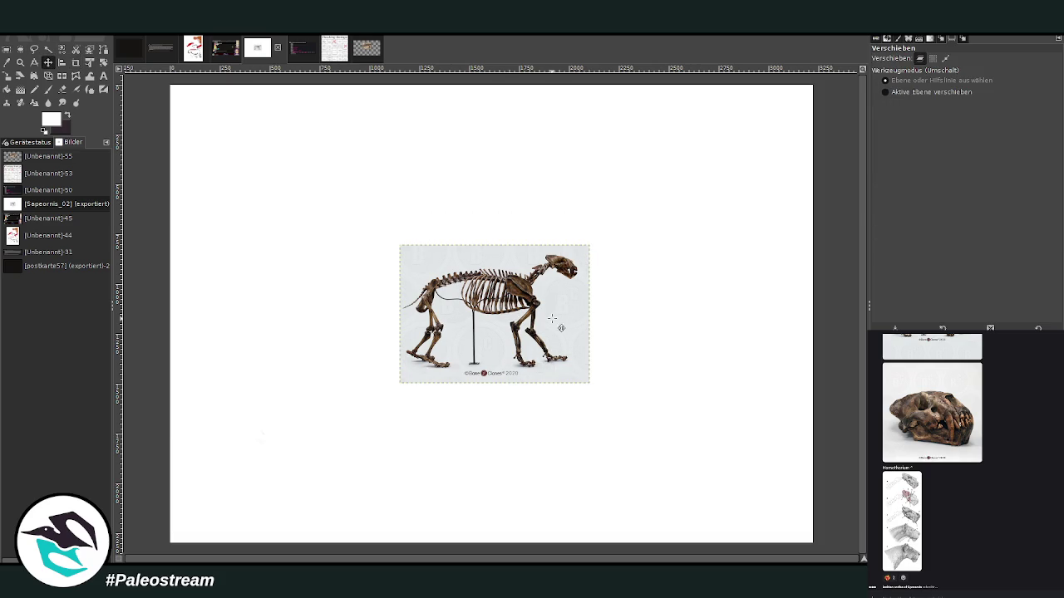
left_click_drag(538, 294, 745, 145)
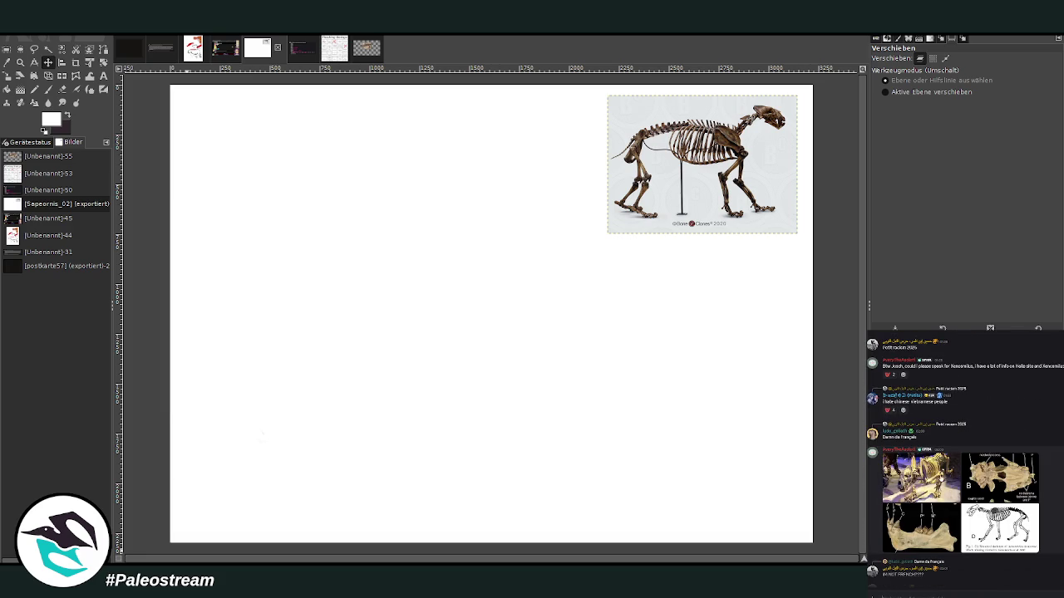
left_click(940, 478)
right_click(1046, 479)
left_click(1048, 483)
left_click(1052, 520)
scroll(1056, 519, "down", 2)
scroll(1055, 518, "down", 5)
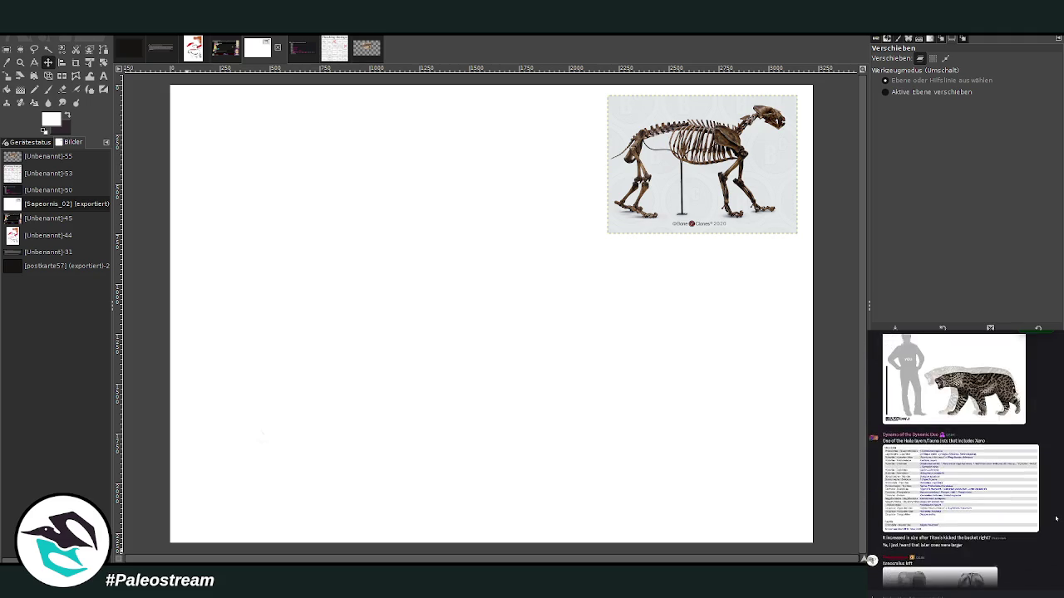
scroll(1055, 518, "down", 3)
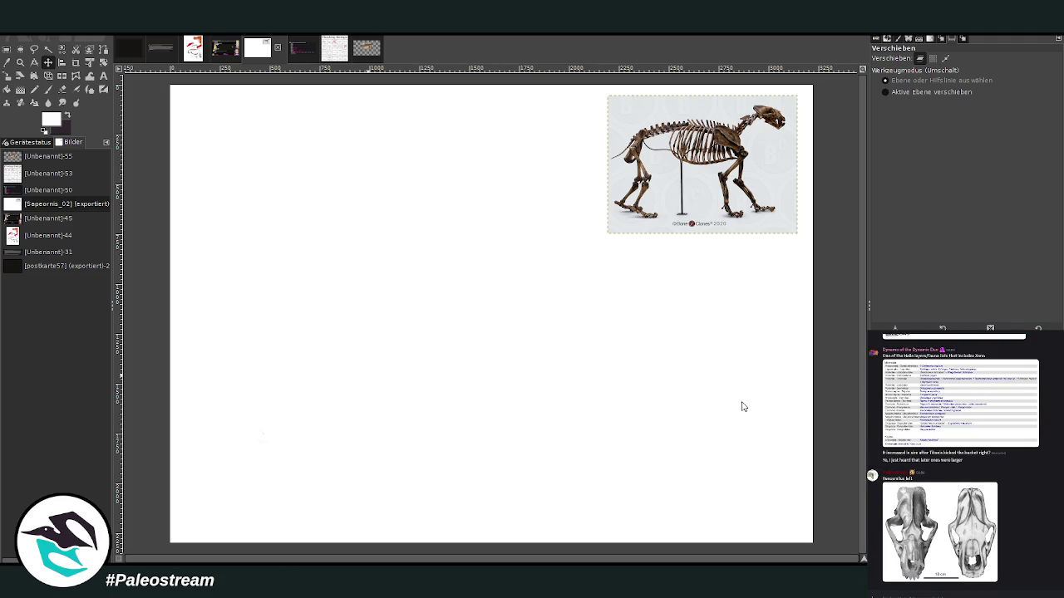
Step: Paste the museum skeleton photo, scale it to 756×626, and place it left of the mounted skeleton
key("ctrl+v")
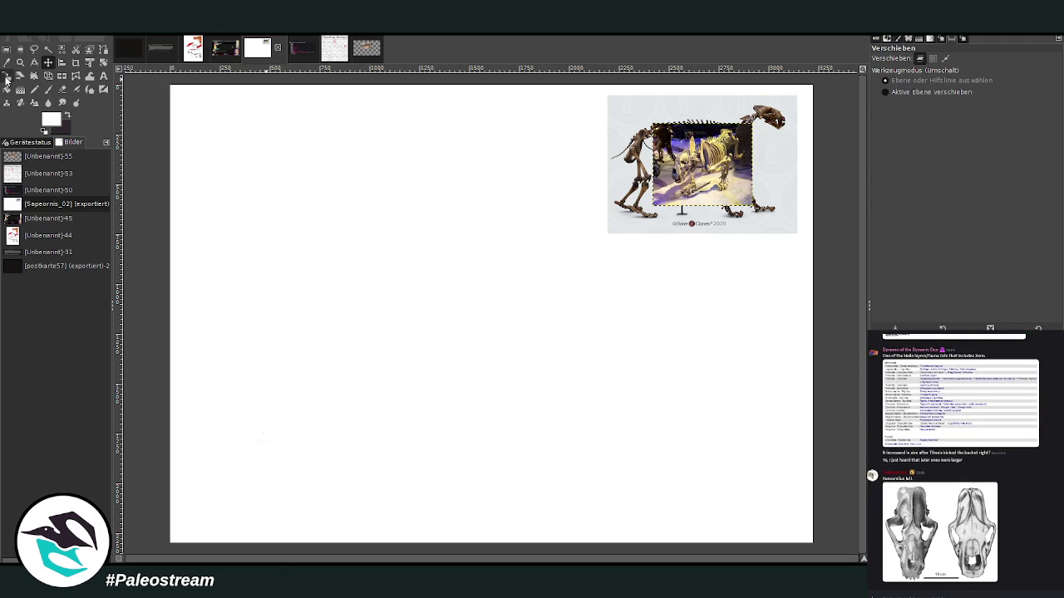
left_click(7, 75)
left_click(662, 195)
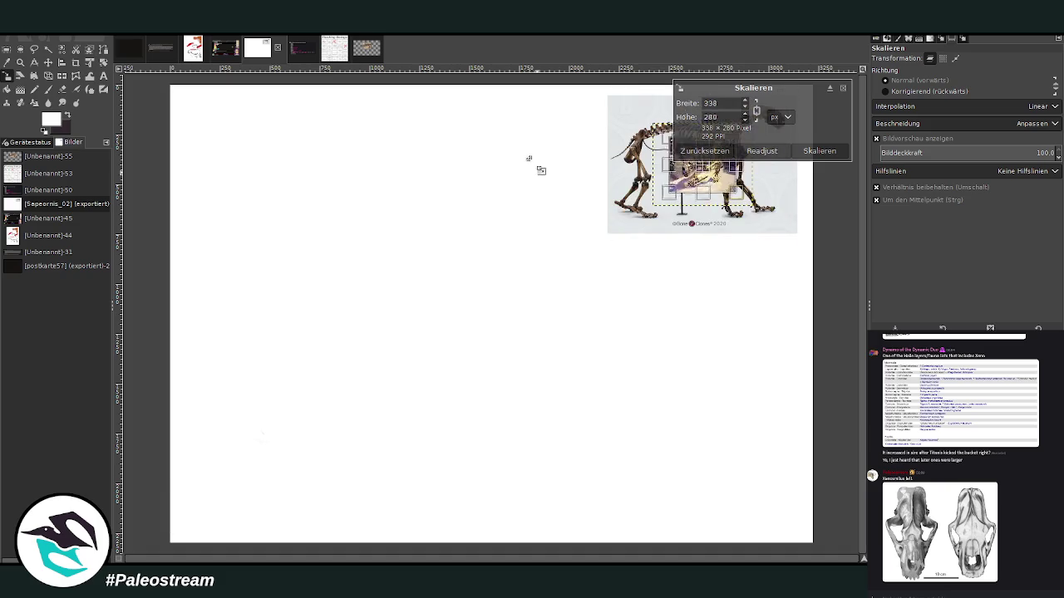
left_click_drag(617, 235, 627, 226)
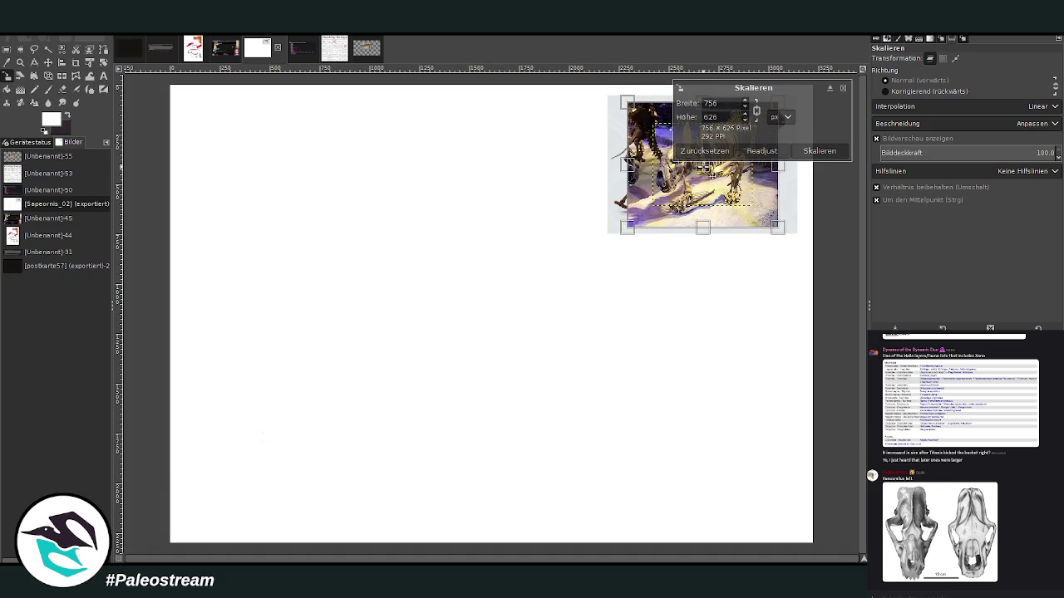
left_click_drag(702, 167, 534, 150)
key("Return")
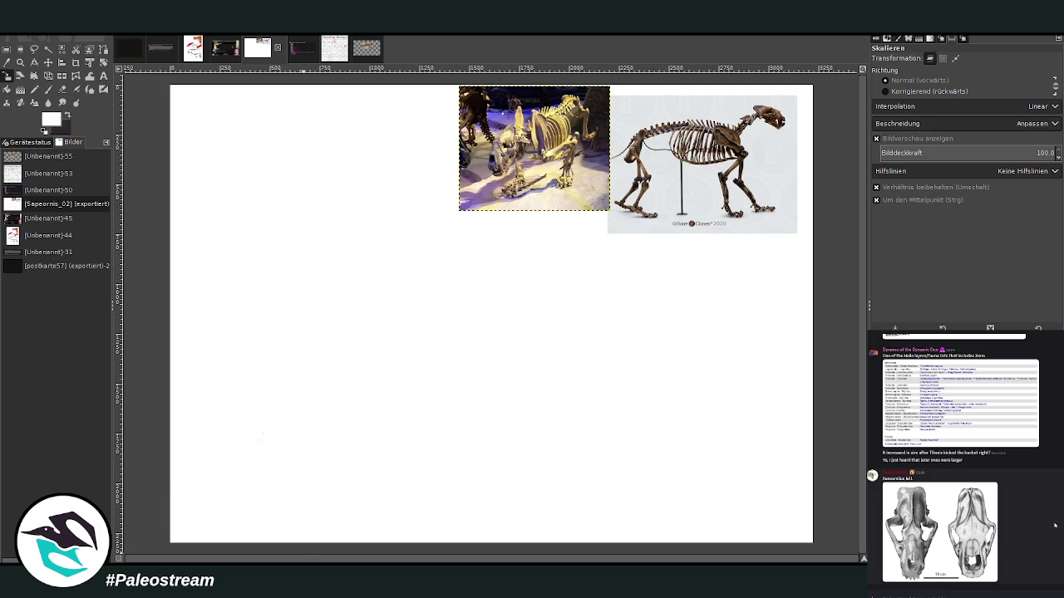
scroll(1035, 545, "up", 2)
scroll(1037, 544, "up", 2)
scroll(1038, 544, "up", 2)
Step: Preview the skeleton and skull images shared in the chat to choose a reference
scroll(1039, 544, "up", 2)
scroll(1039, 544, "up", 2)
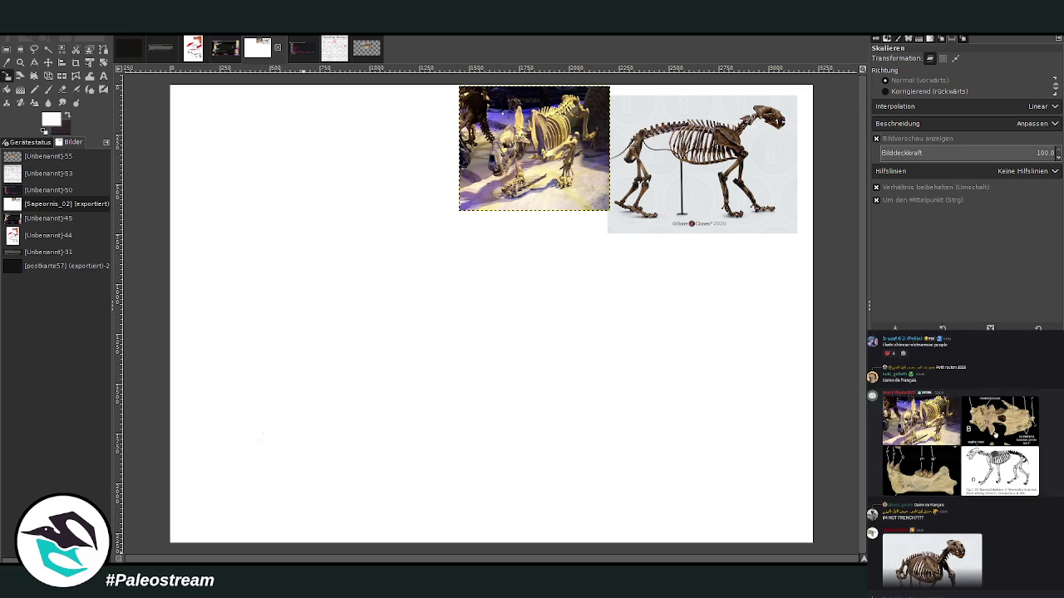
left_click(989, 439)
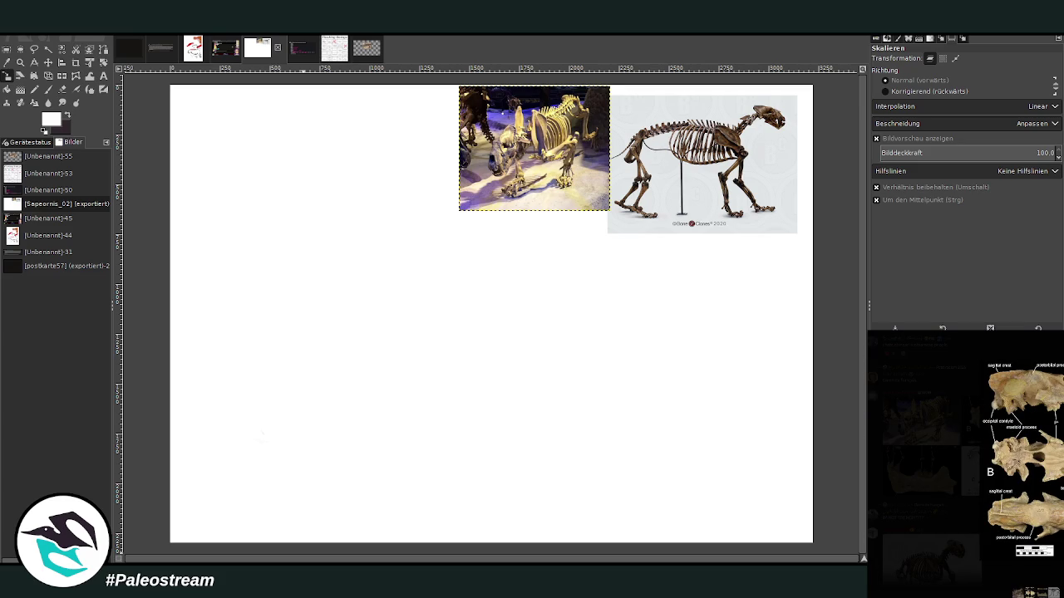
key("Escape")
scroll(1060, 495, "down", 2)
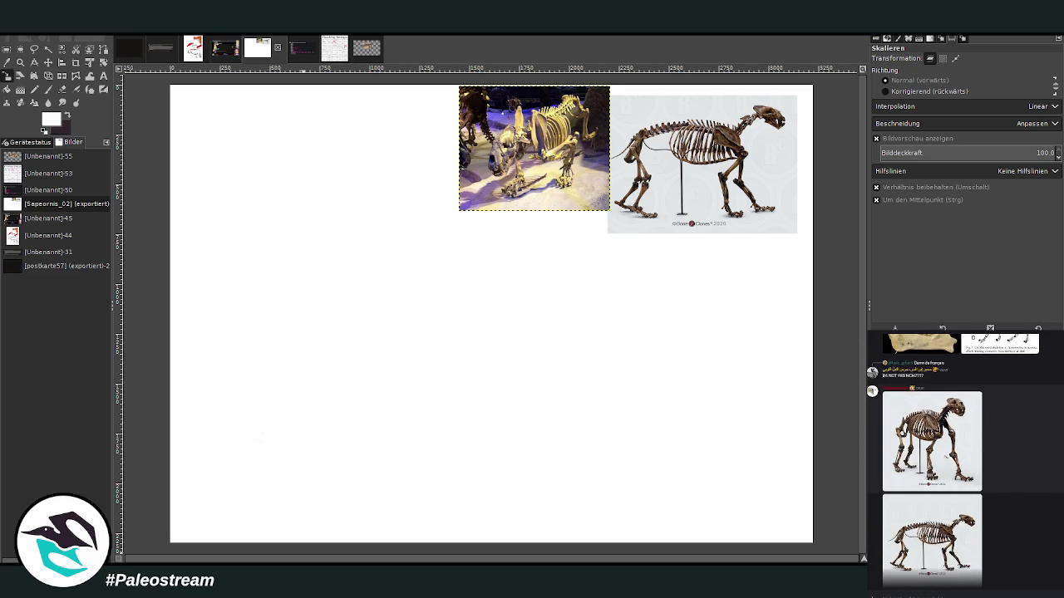
left_click(946, 458)
key("Escape")
scroll(964, 466, "down", 2)
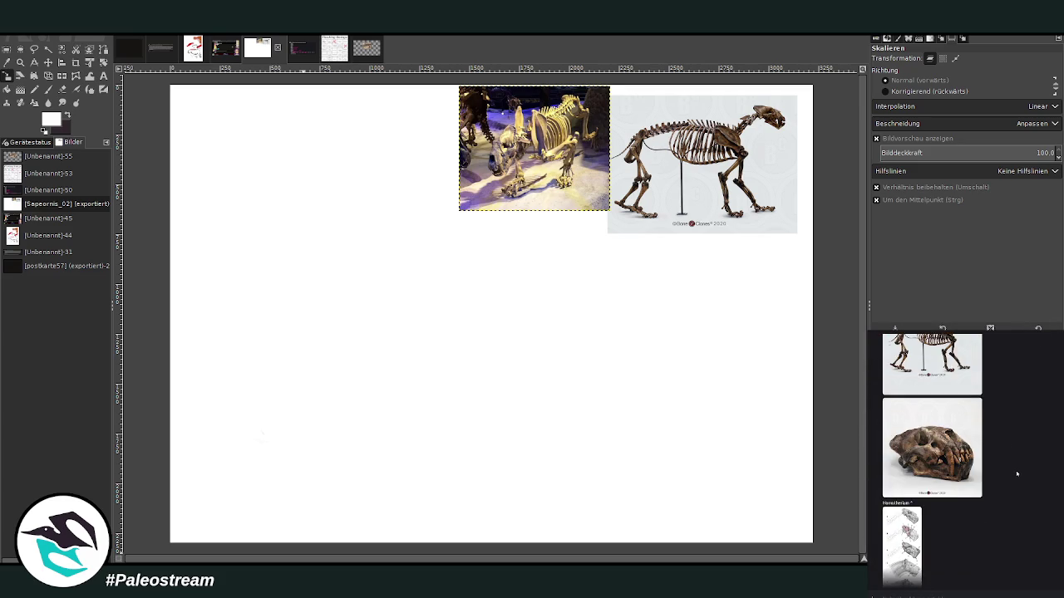
left_click(931, 448)
key("Escape")
scroll(1057, 485, "down", 3)
scroll(1056, 485, "down", 5)
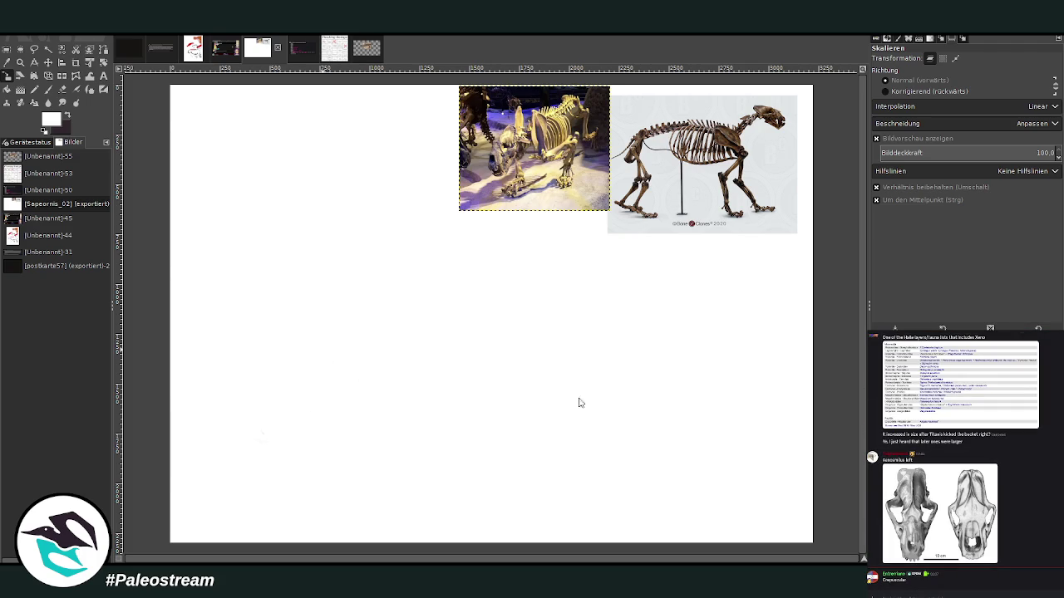
Step: Paste the skull photo onto the board, enlarge it, and crop it tightly around the skull
key("ctrl+v")
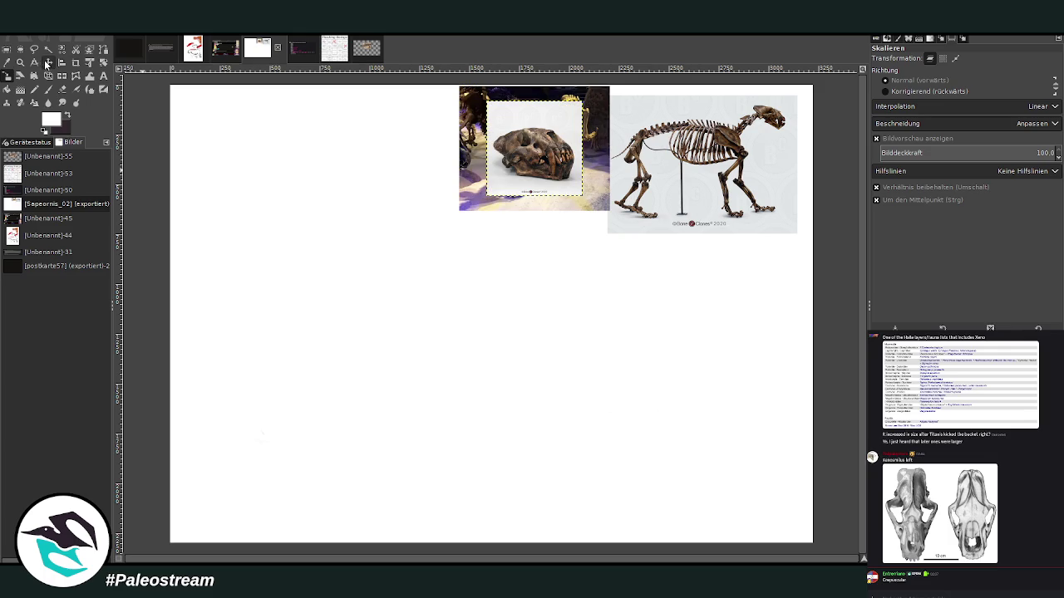
left_click_drag(512, 172, 603, 220)
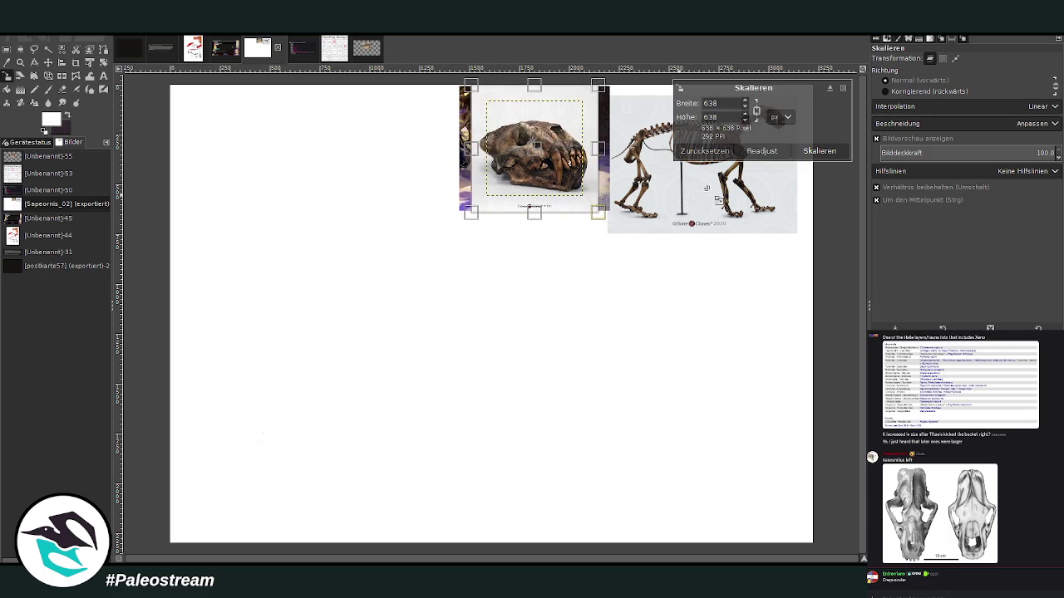
left_click(819, 150)
left_click(76, 62)
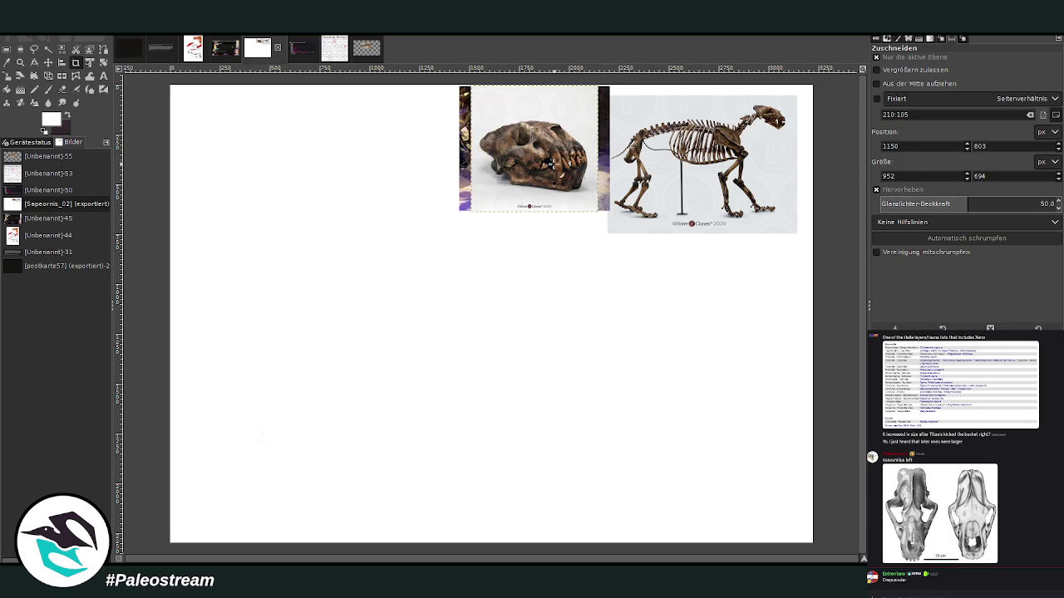
left_click_drag(475, 116, 600, 205)
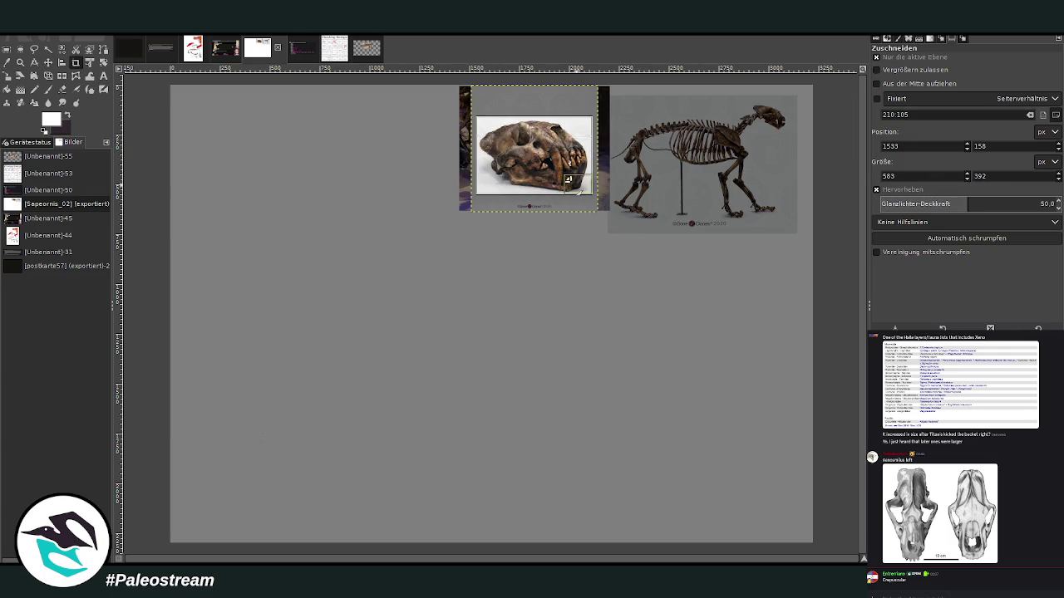
left_click(548, 150)
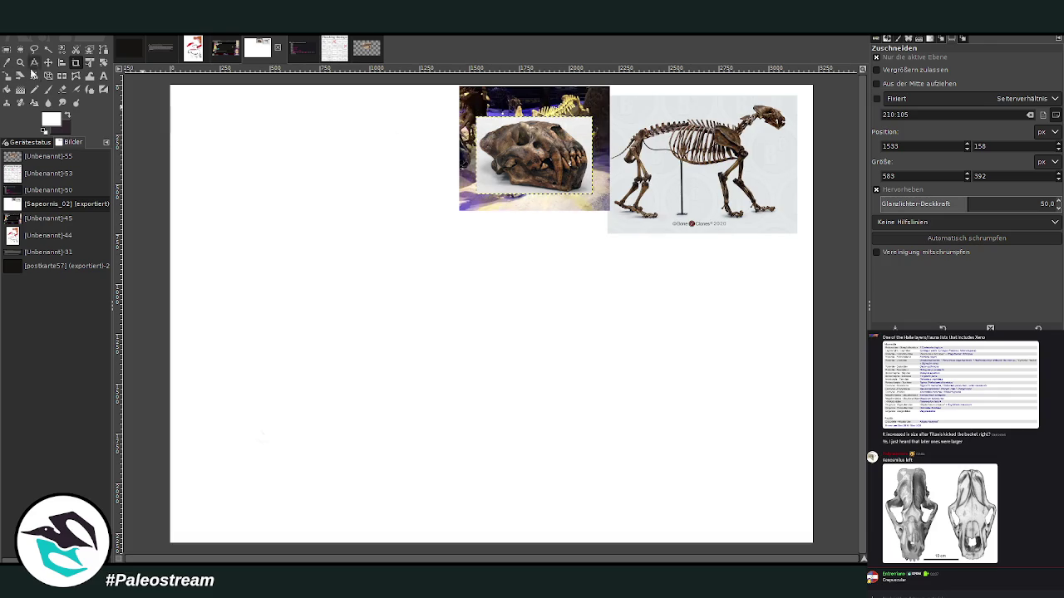
Step: Move the skull photo below the skeleton photo, then paste a skull image into a chat message
left_click(48, 62)
left_click_drag(546, 166, 760, 287)
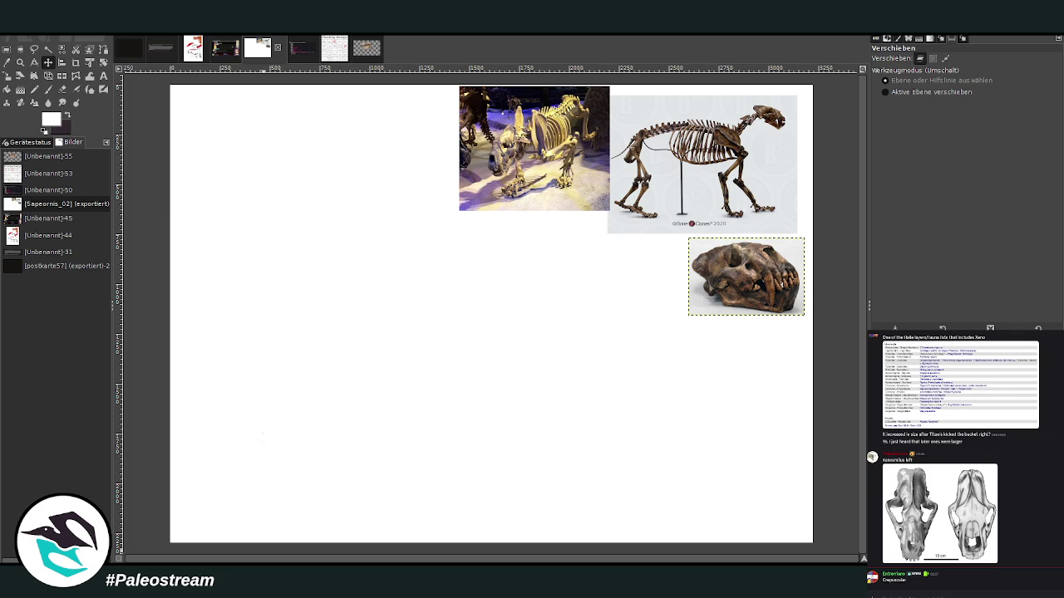
key("ctrl+v")
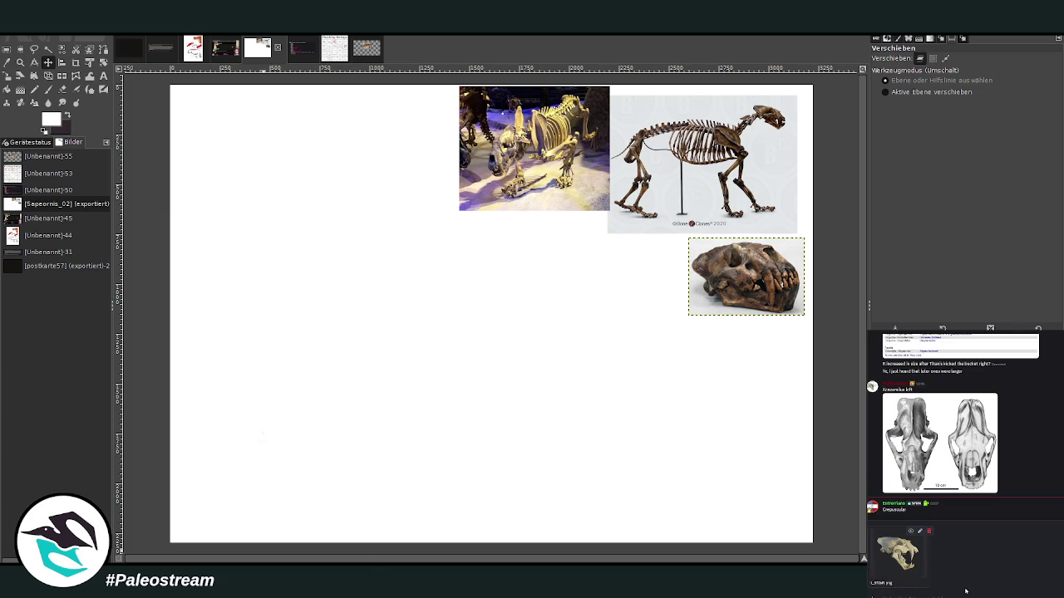
Step: Send two skull images to the Discord chat, then paste the skull drawing onto the GIMP board
key("Return")
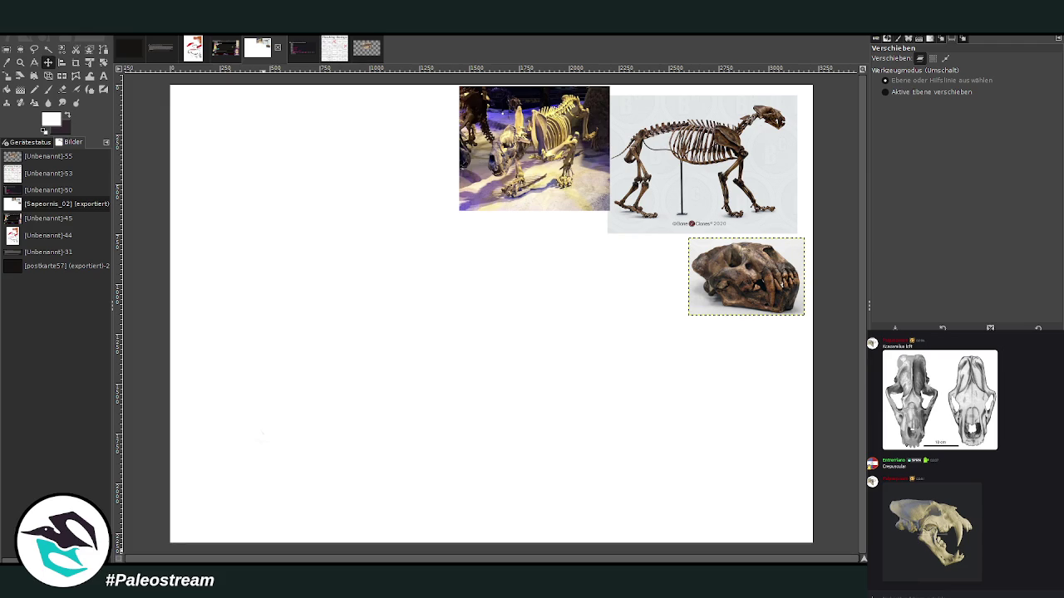
key("ctrl+v")
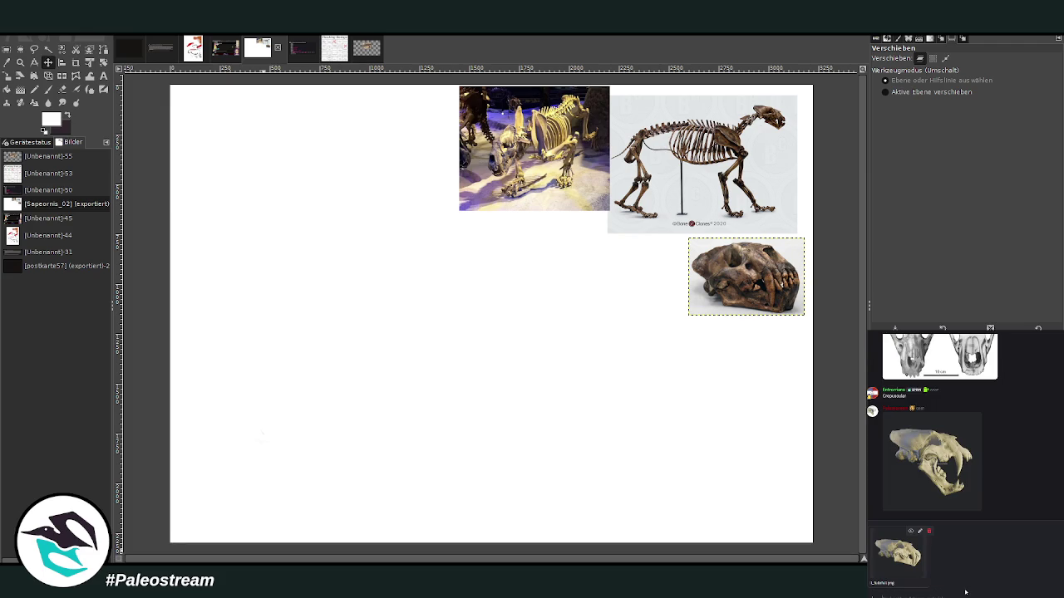
key("Return")
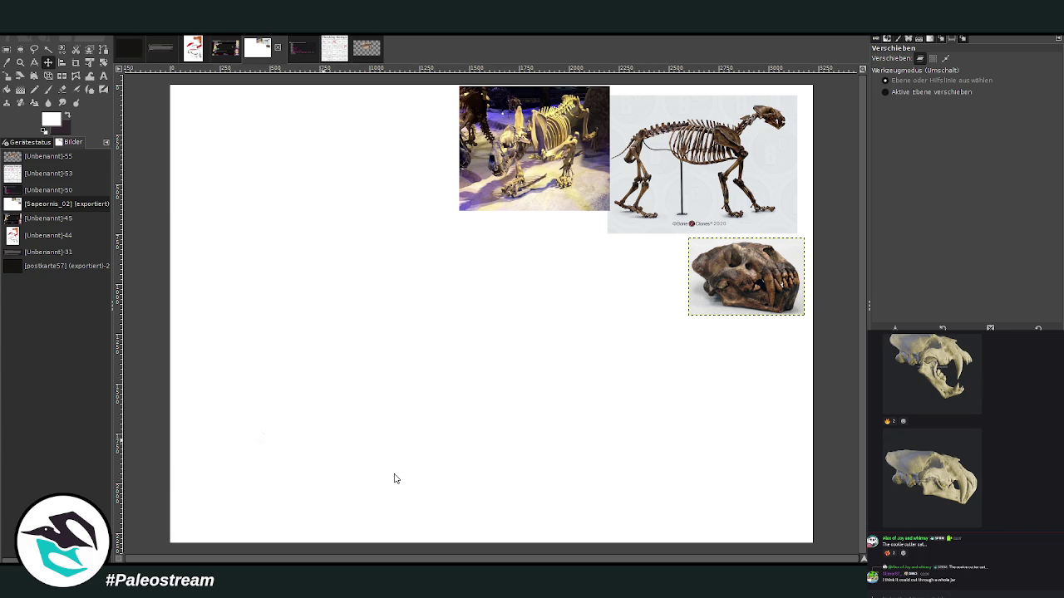
key("ctrl+v")
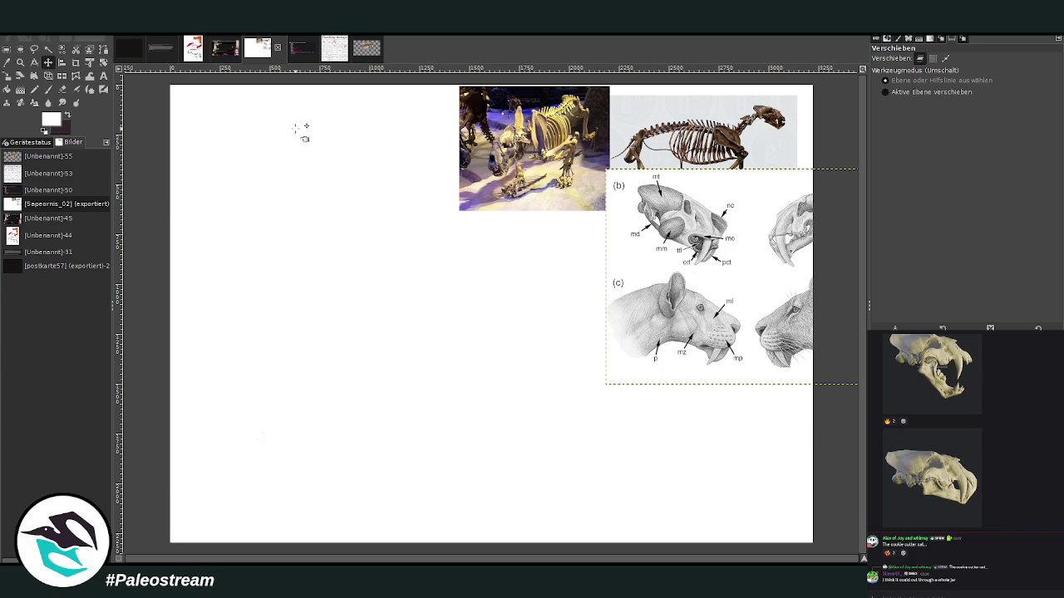
Step: Drag the labelled skull drawing into the bottom-right corner below the skull photo and anchor it
left_click_drag(678, 296, 761, 481)
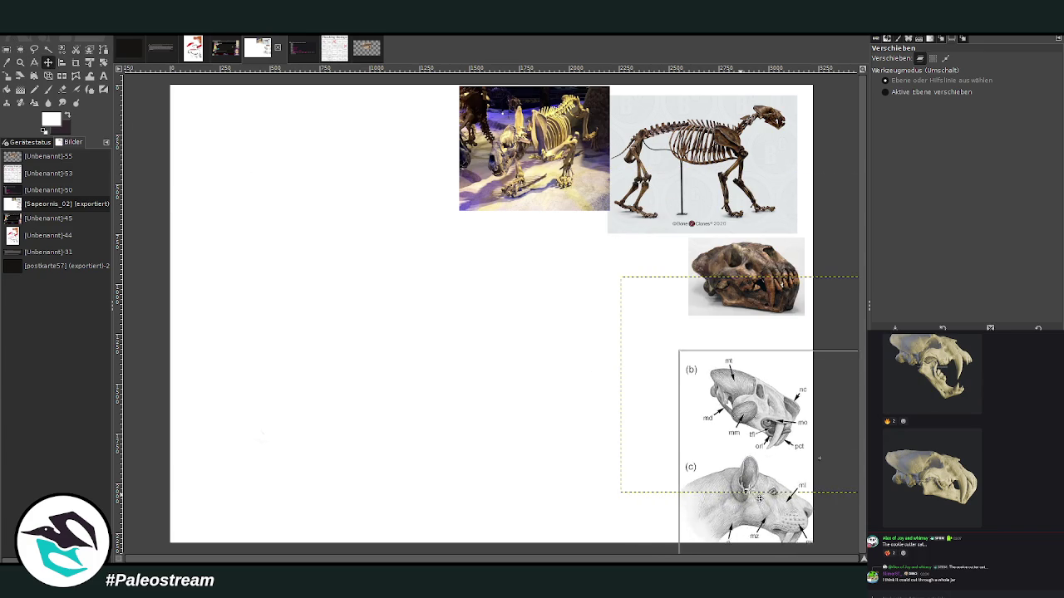
left_click_drag(760, 481, 757, 478)
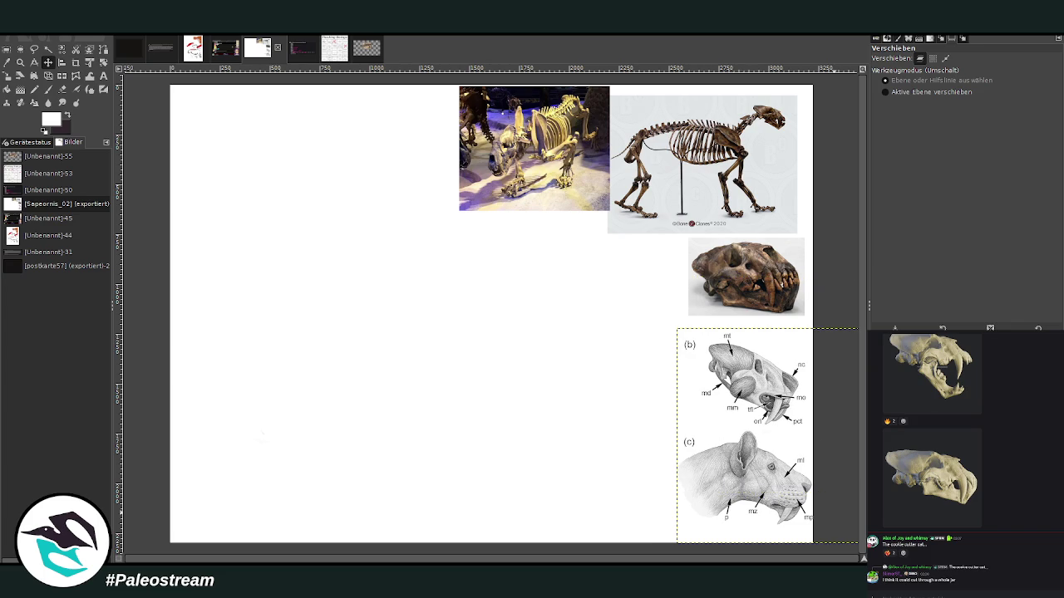
key("ctrl+h")
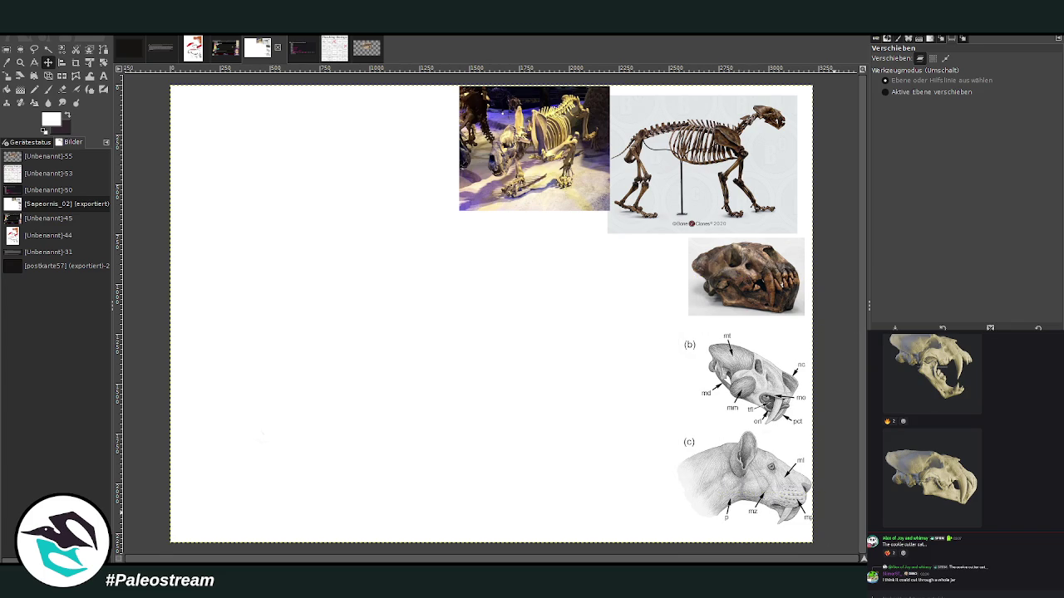
Step: Swap the colours and sample a near-black tone from the drawing's lines
left_click(66, 115)
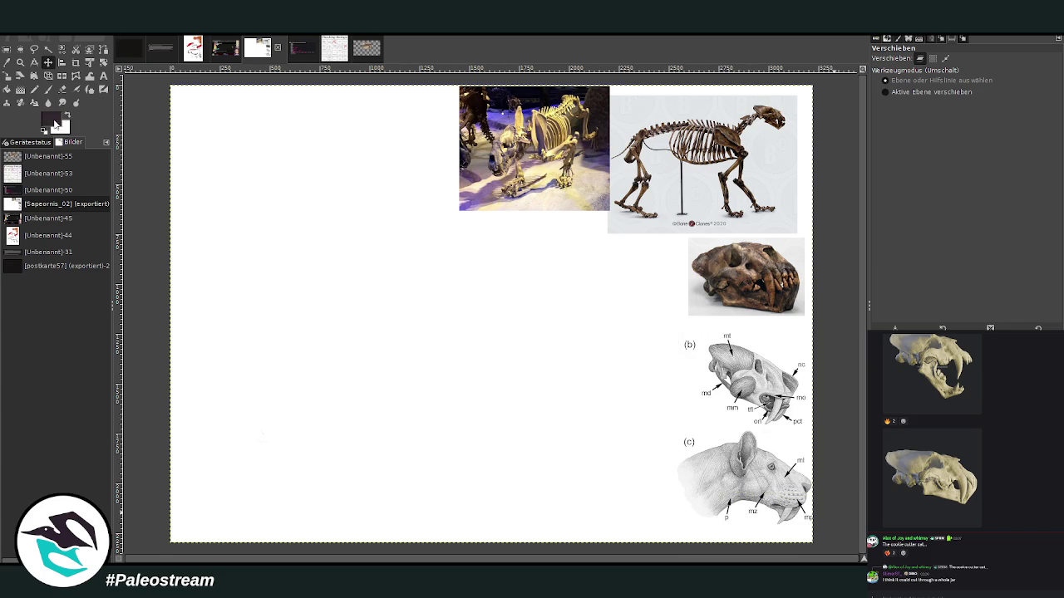
left_click(727, 422, "ctrl")
left_click_drag(727, 423, 722, 464)
Step: Bucket-fill the white background dark brown, then set light olive-grey as the Paintbrush colour
key("ctrl+shift+f")
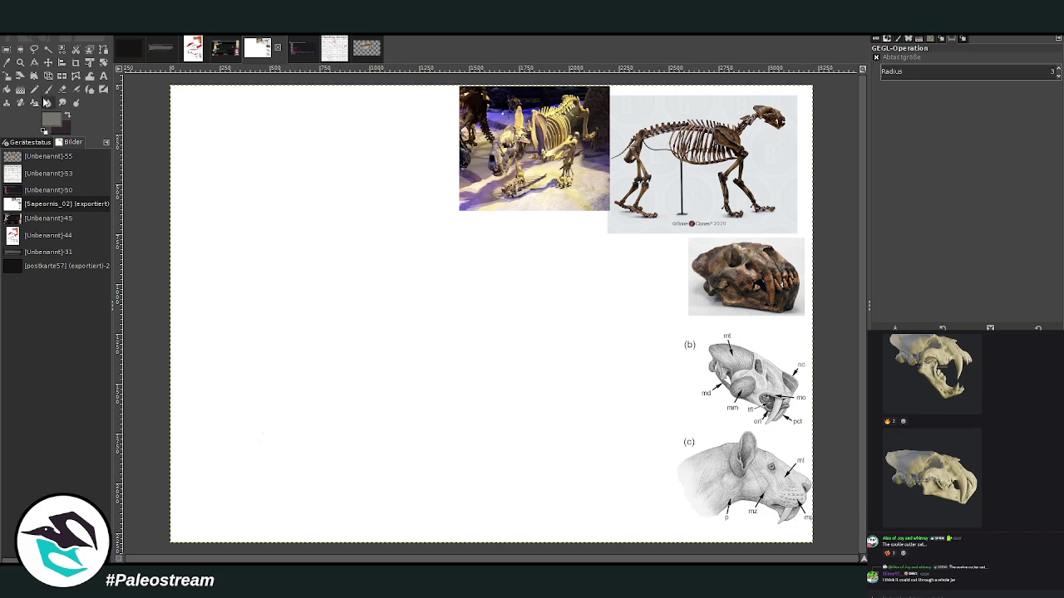
left_click(7, 89)
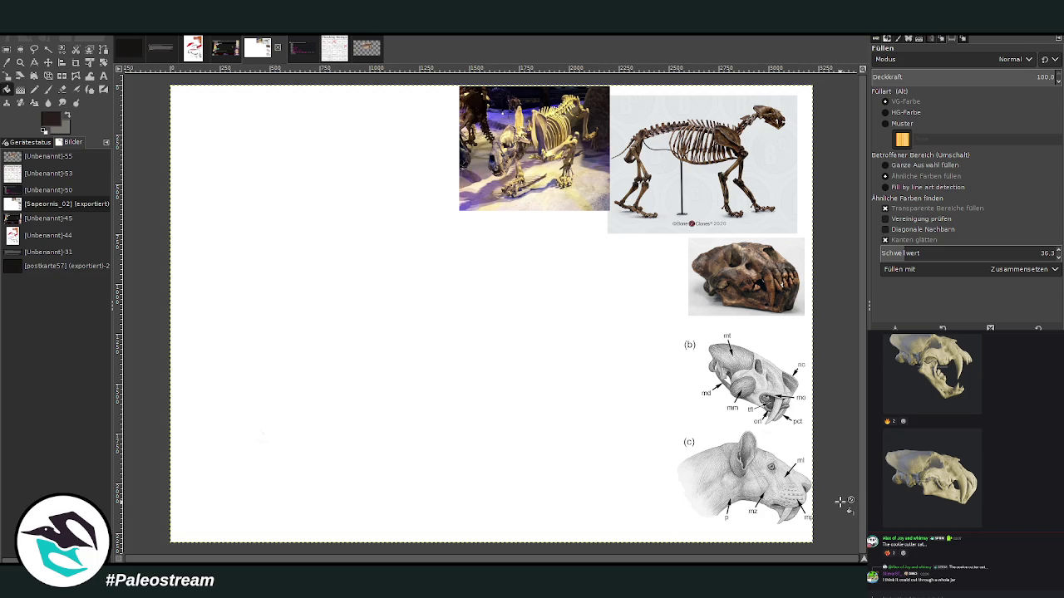
left_click(10, 90)
left_click(20, 99)
left_click(276, 249)
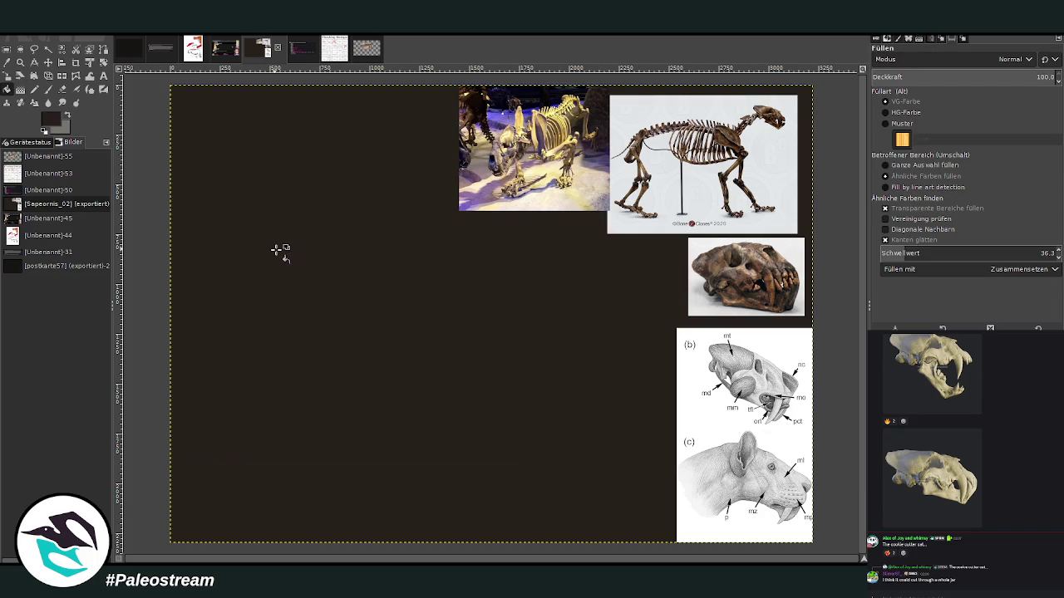
left_click(48, 88)
left_click(68, 114)
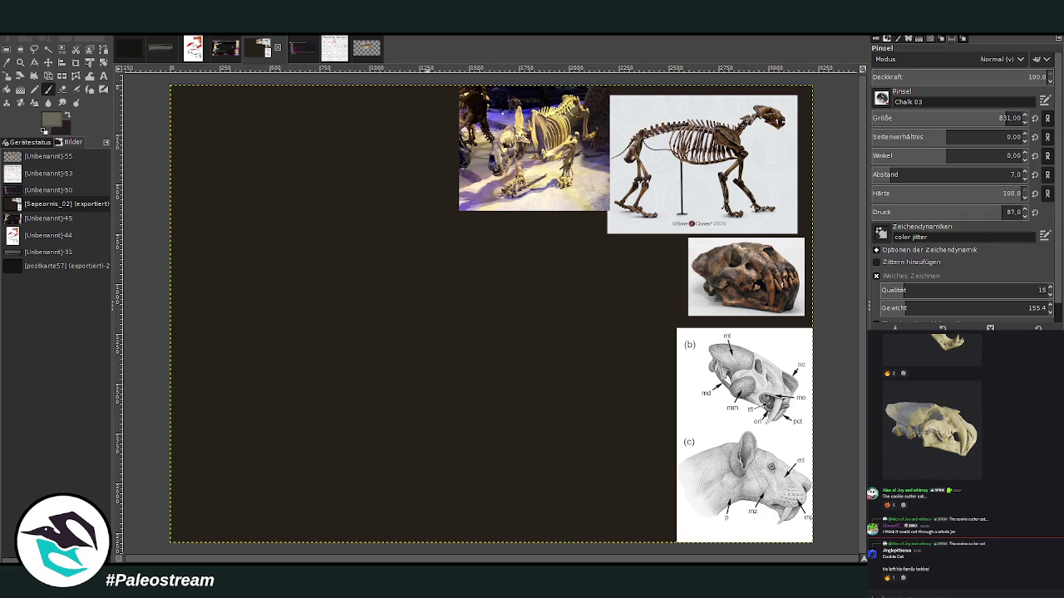
Step: Set the chalk brush to size 56, undo a test stroke, and swap the colours
left_click(893, 117)
mouse_move(472, 410)
left_mouse_down()
mouse_move(408, 404)
mouse_move(368, 321)
mouse_move(352, 315)
left_mouse_up()
key("ctrl+z")
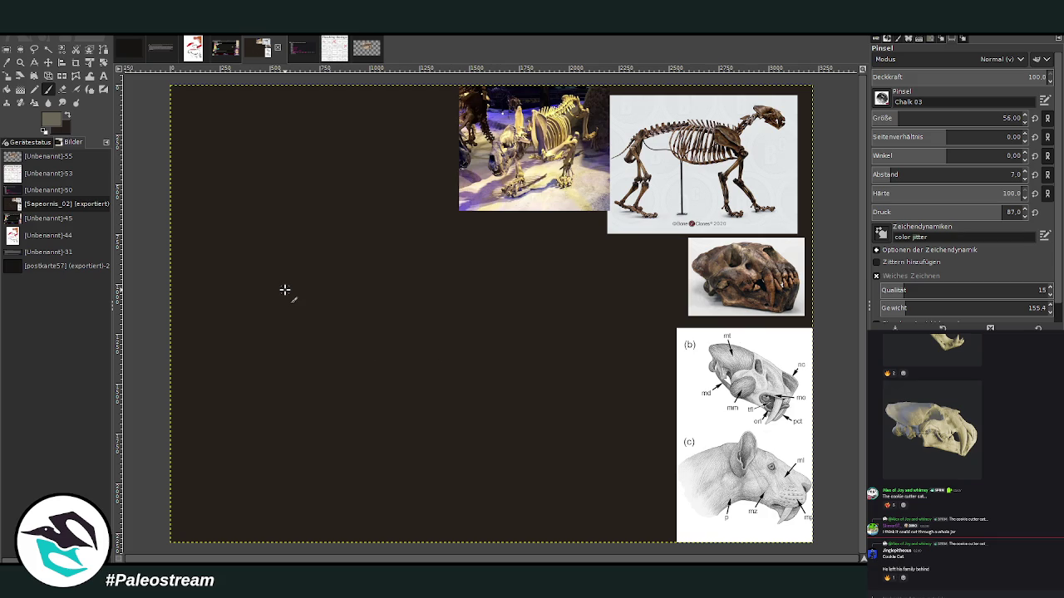
left_click(67, 116)
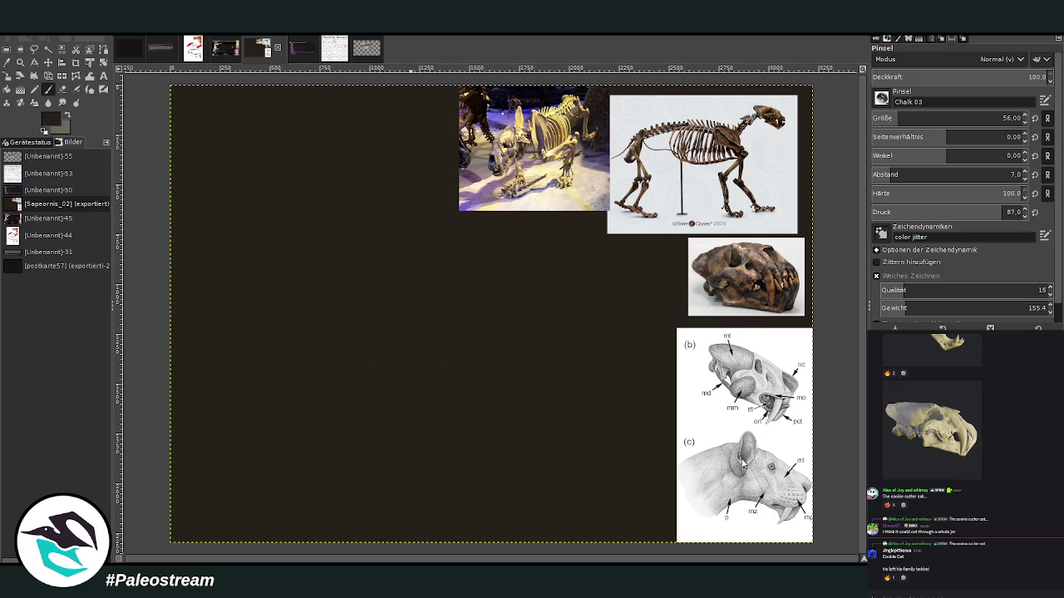
Step: Lay a diagonal brown gradient across the background, then pick near-black for the Paintbrush
key("g")
left_click_drag(740, 161, 448, 400)
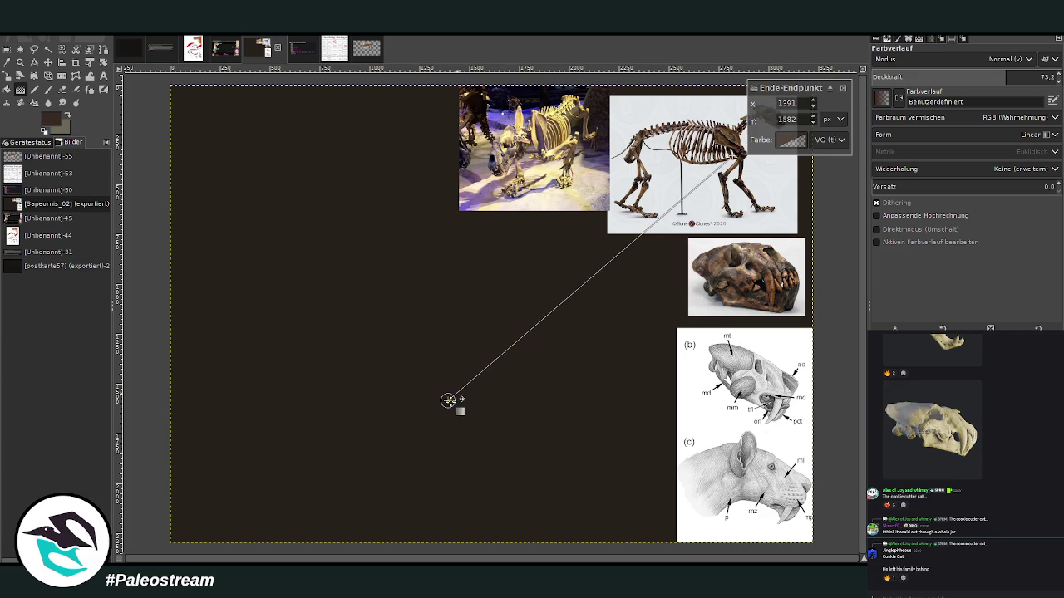
key("Return")
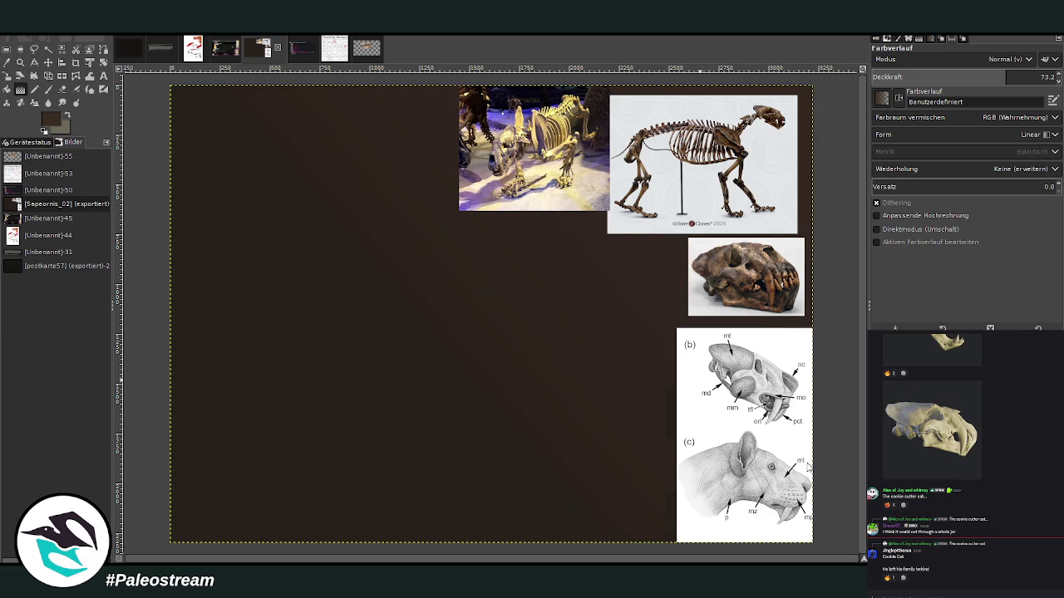
left_click(748, 448, "ctrl")
left_click(762, 153)
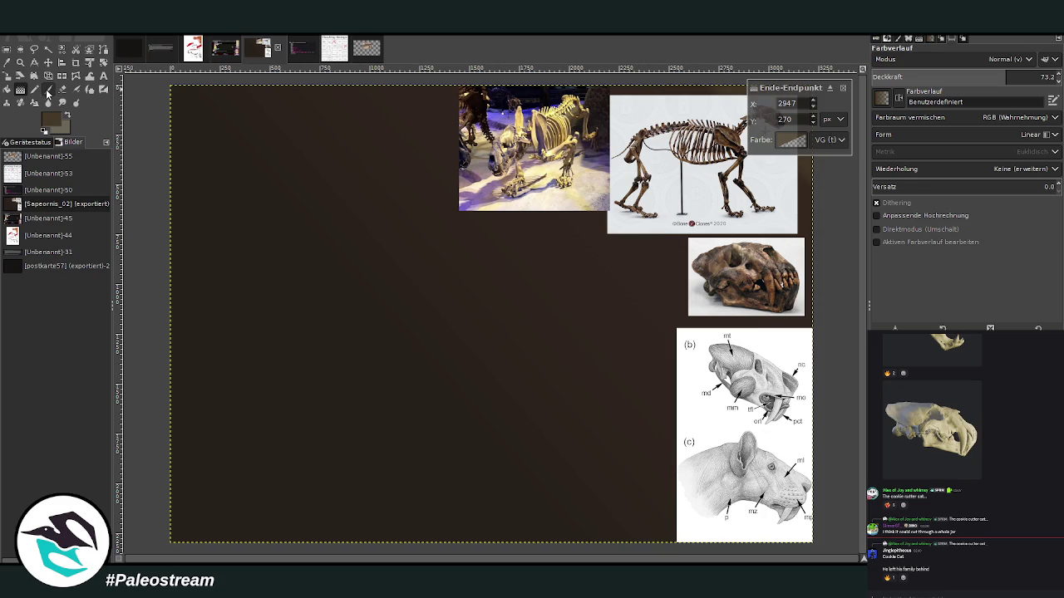
left_click(48, 89)
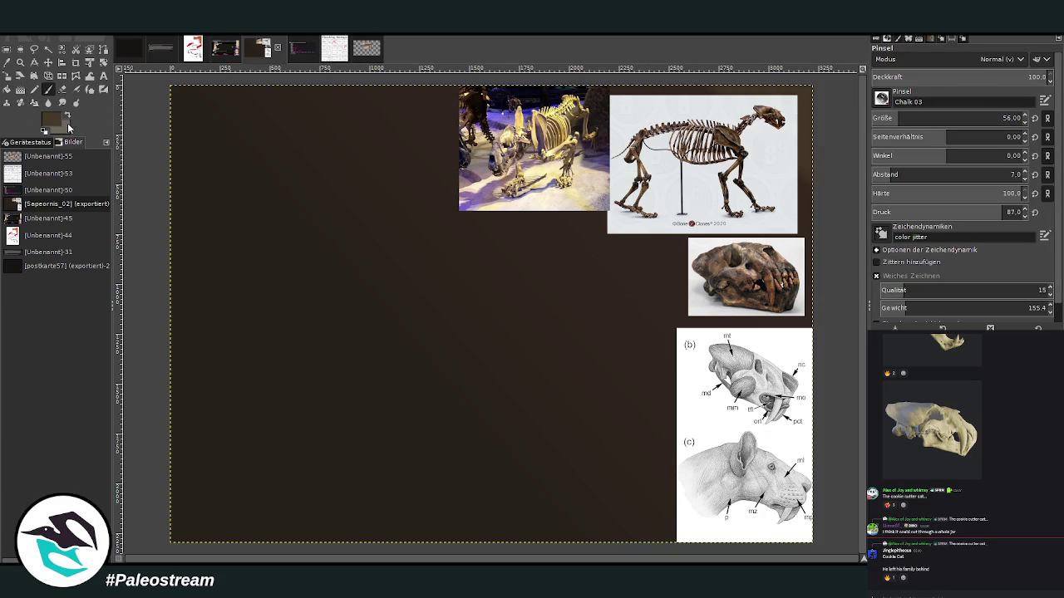
left_click(723, 468, "ctrl")
left_click(20, 63)
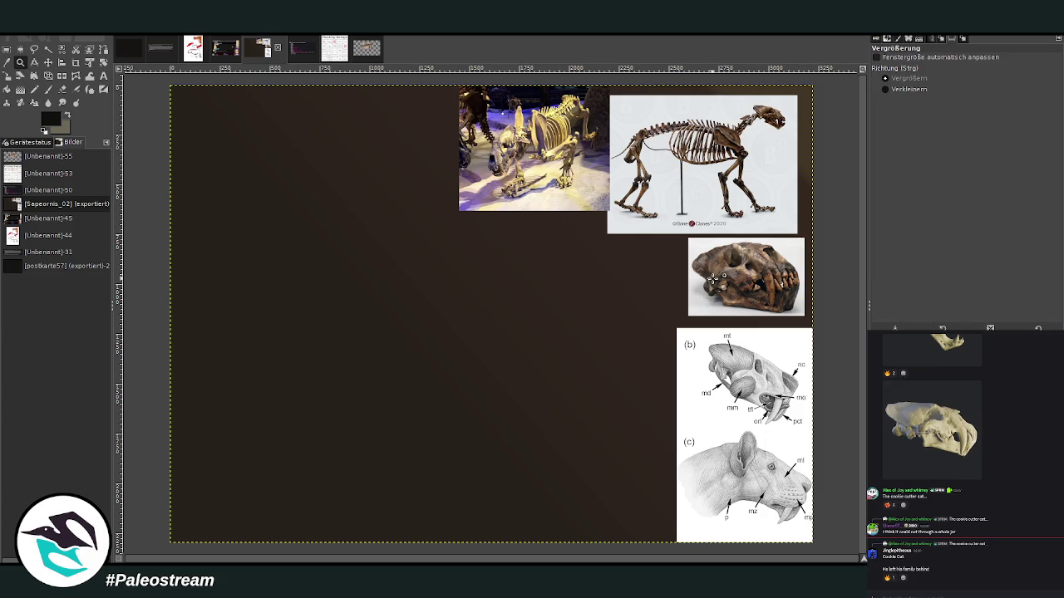
left_click_drag(712, 224, 785, 343)
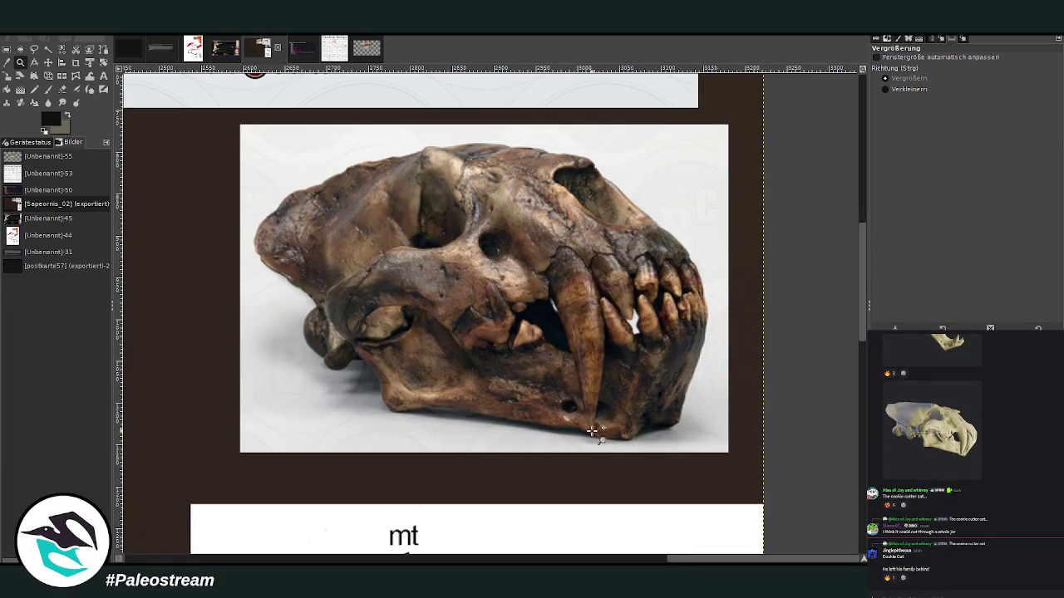
left_click(541, 427, "ctrl")
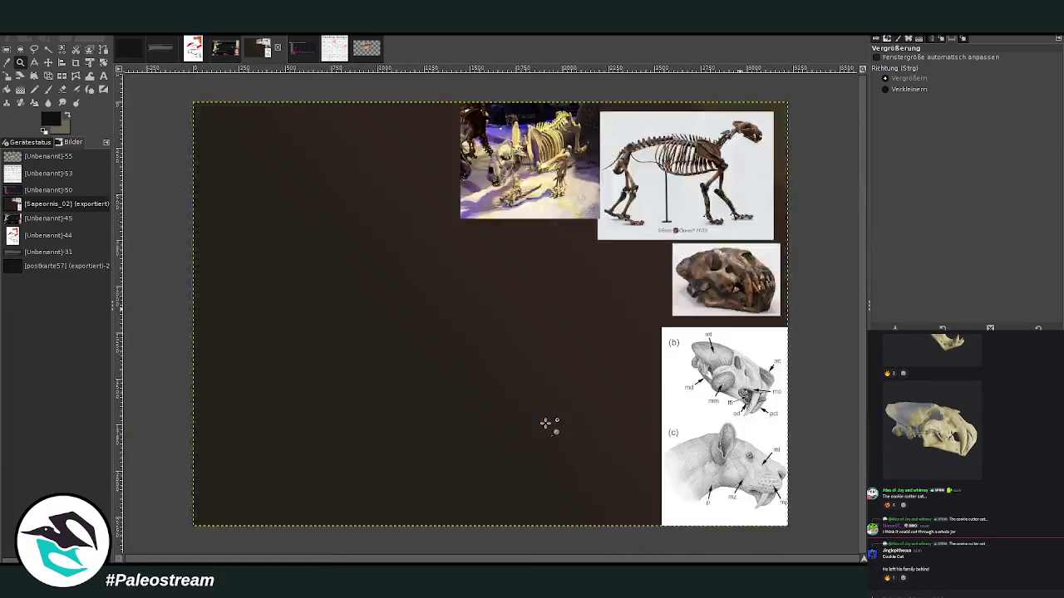
left_click(545, 423, "ctrl")
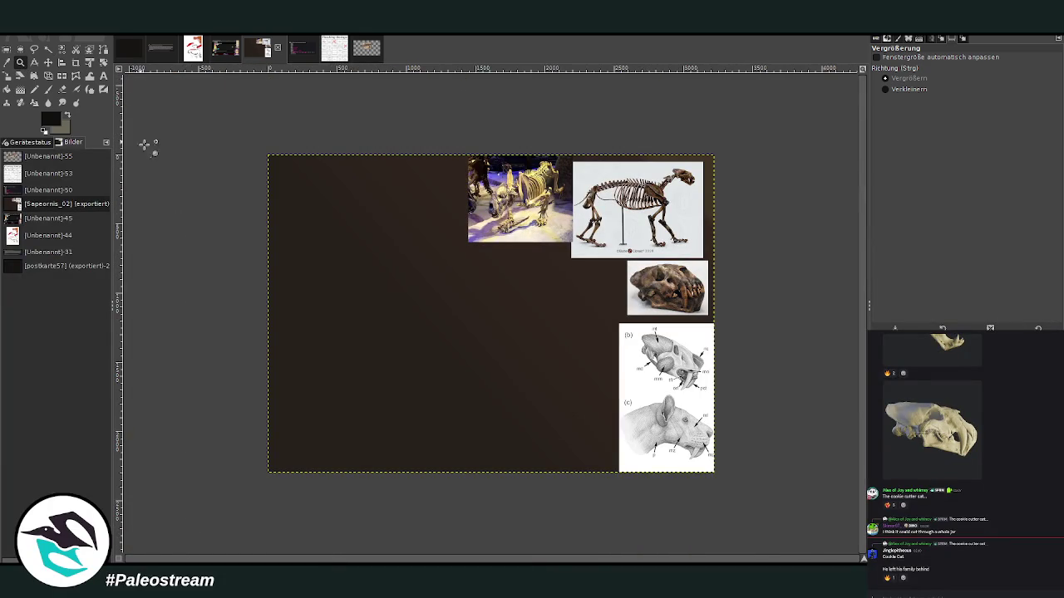
left_click_drag(270, 153, 667, 456)
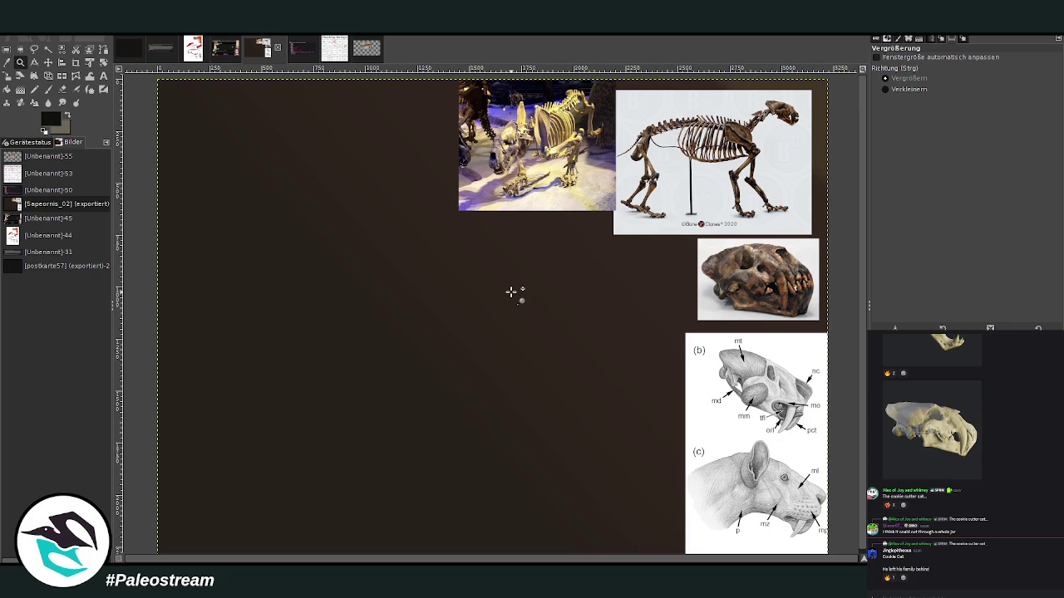
left_click(49, 91)
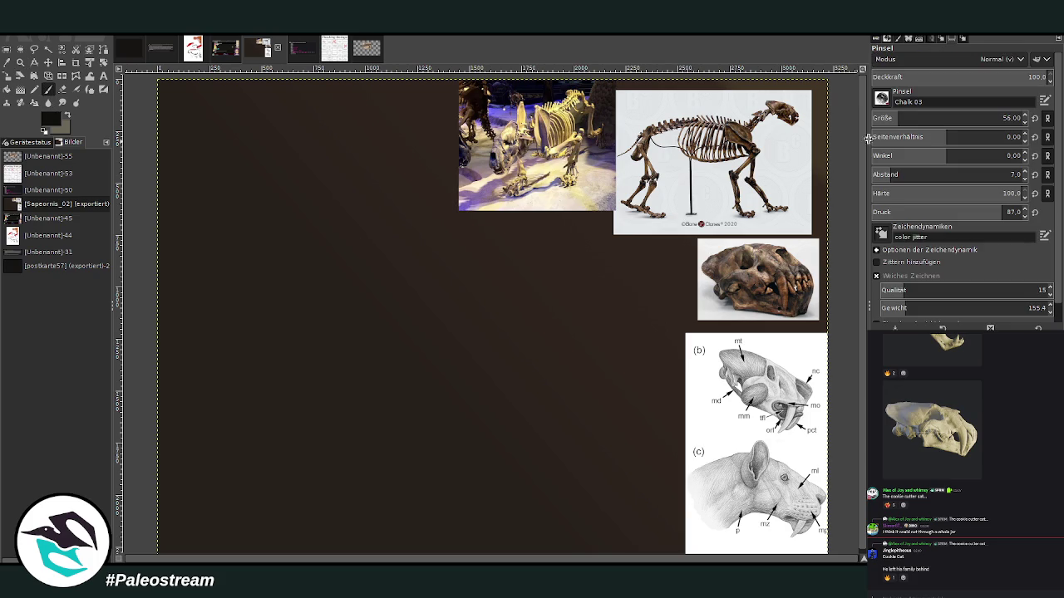
Step: Set the Chalk 03 brush to size 69 and opacity 66.2, undoing a test stroke
left_click_drag(899, 118, 902, 118)
left_click_drag(456, 391, 405, 317)
key("ctrl+z")
left_click(987, 77)
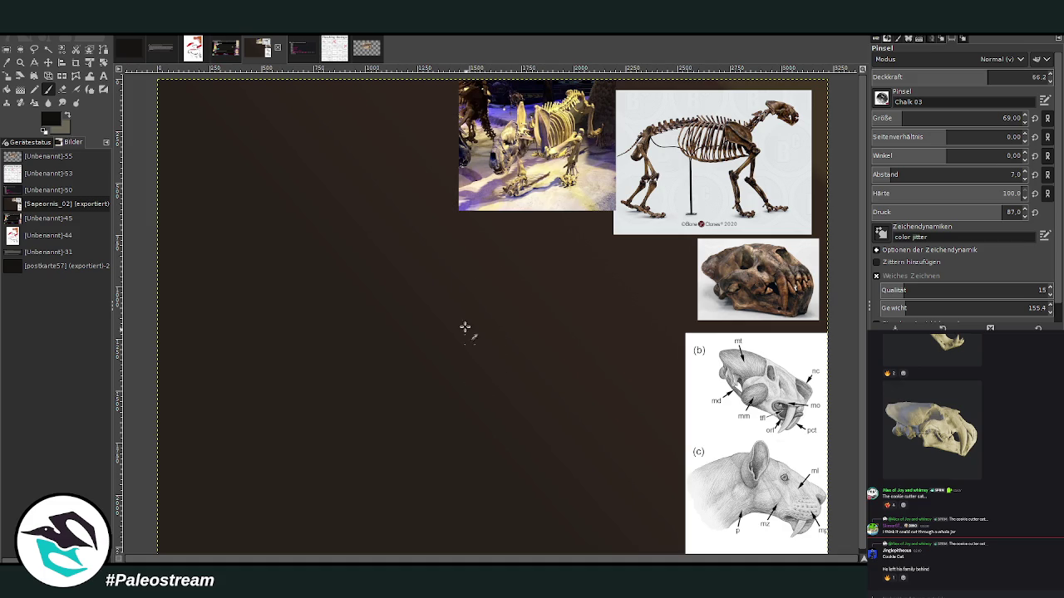
Step: Doodle a cartoon cat face with teeth, ears, eye, nose, whiskers and magenta blush
mouse_move(400, 250)
left_mouse_down()
mouse_move(502, 255)
mouse_move(457, 435)
mouse_move(527, 288)
mouse_move(541, 415)
mouse_move(474, 412)
left_mouse_up()
mouse_move(487, 325)
left_mouse_down()
mouse_move(489, 344)
mouse_move(570, 349)
mouse_move(485, 326)
left_mouse_up()
mouse_move(473, 379)
left_mouse_down()
mouse_move(544, 387)
mouse_move(474, 380)
left_mouse_up()
left_click_drag(548, 384, 565, 359)
left_click_drag(339, 270, 396, 261)
left_click_drag(472, 246, 515, 257)
left_click_drag(375, 261, 357, 273)
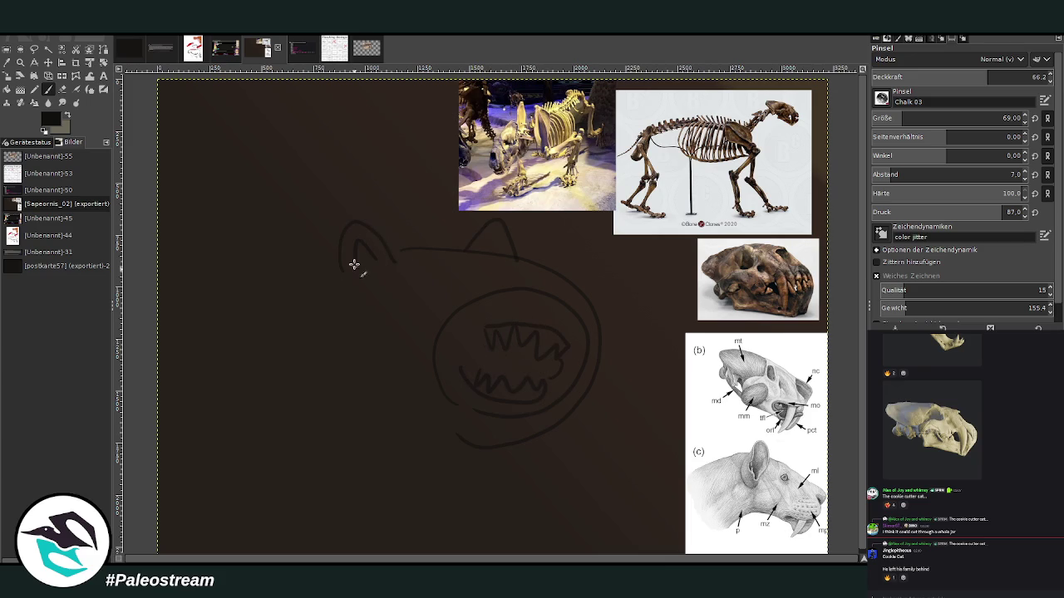
left_click_drag(490, 234, 483, 250)
left_click_drag(402, 281, 401, 283)
left_click_drag(531, 283, 555, 273)
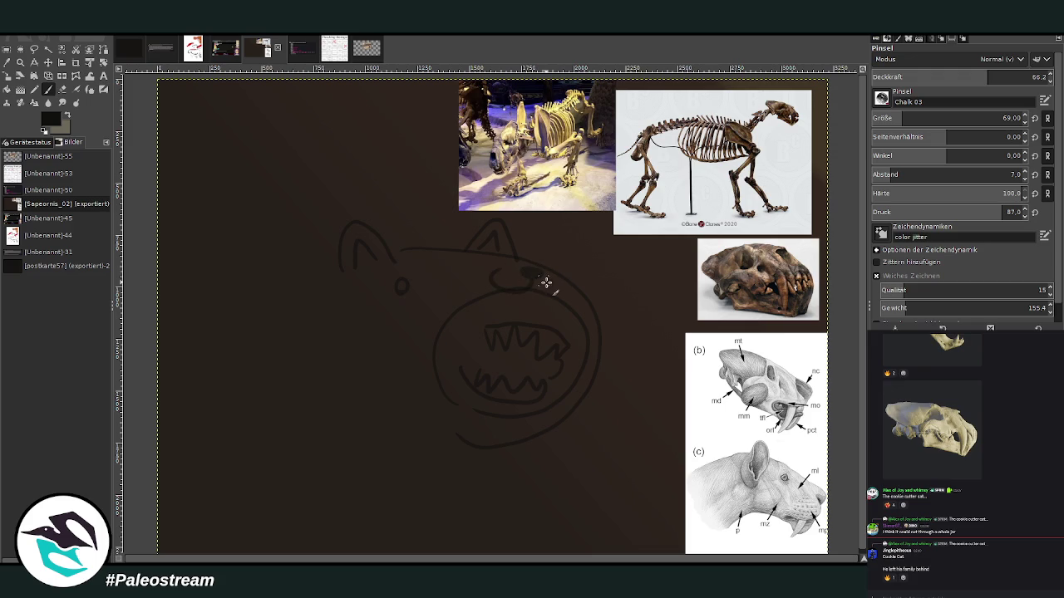
left_click_drag(480, 272, 456, 279)
left_click_drag(577, 275, 619, 299)
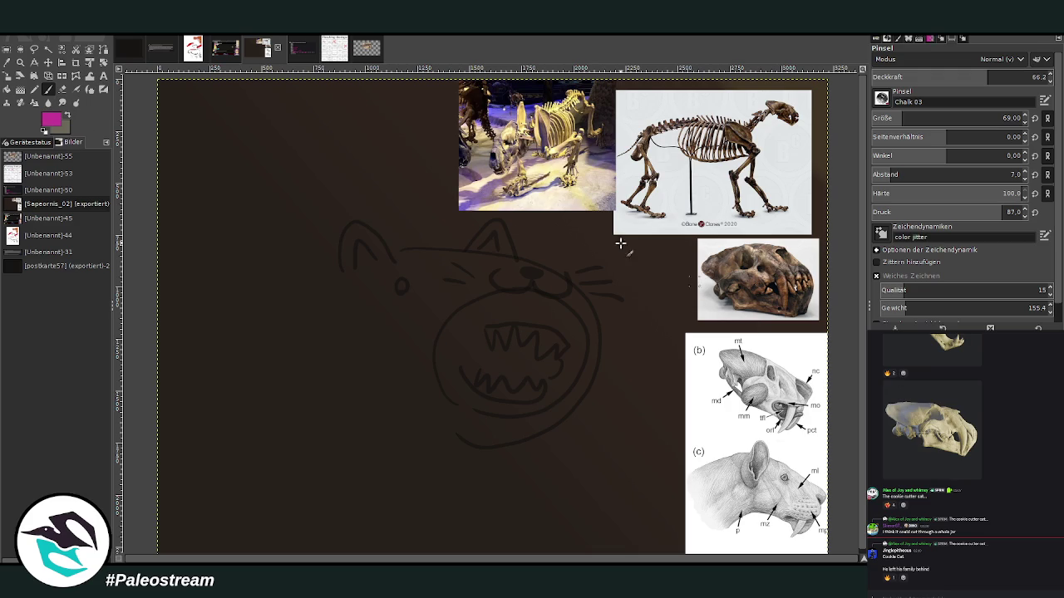
left_click_drag(422, 296, 368, 310)
mouse_move(420, 305)
left_mouse_down()
mouse_move(371, 319)
mouse_move(381, 326)
left_mouse_up()
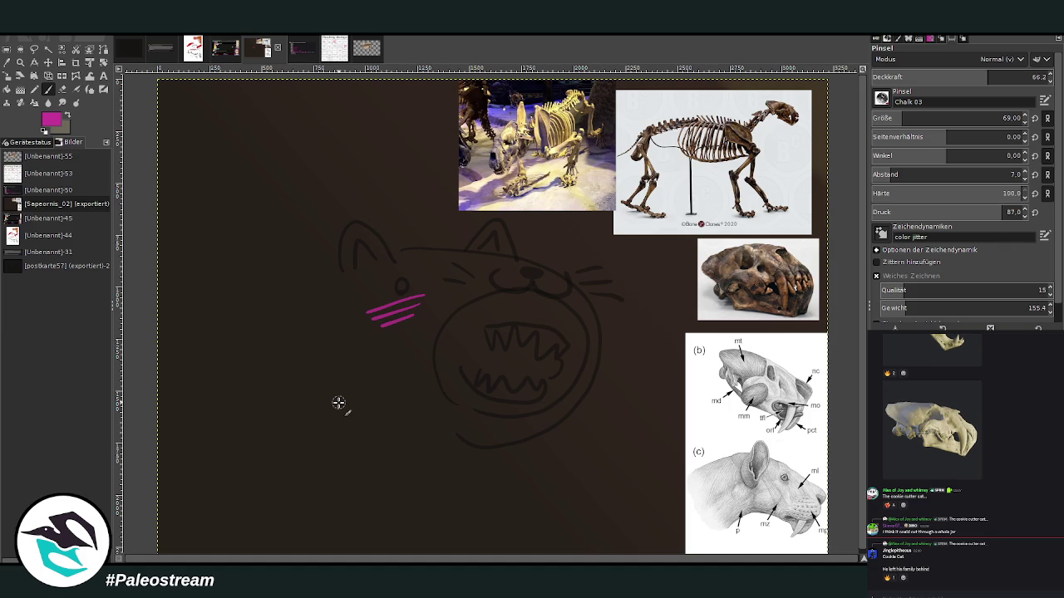
Step: Undo the cat doodle, swap colours, and pick near-black from the skull diagram
key("ctrl+z")
key("ctrl+z")
key("ctrl+z")
key("ctrl+z")
key("ctrl+z")
key("ctrl+z")
key("ctrl+z")
key("ctrl+z")
key("ctrl+z")
key("ctrl+z")
key("ctrl+z")
key("ctrl+z")
key("ctrl+z")
key("ctrl+z")
key("ctrl+z")
key("ctrl+z")
key("ctrl+z")
left_click(64, 118)
left_click(775, 430, "ctrl")
left_click(721, 464, "ctrl")
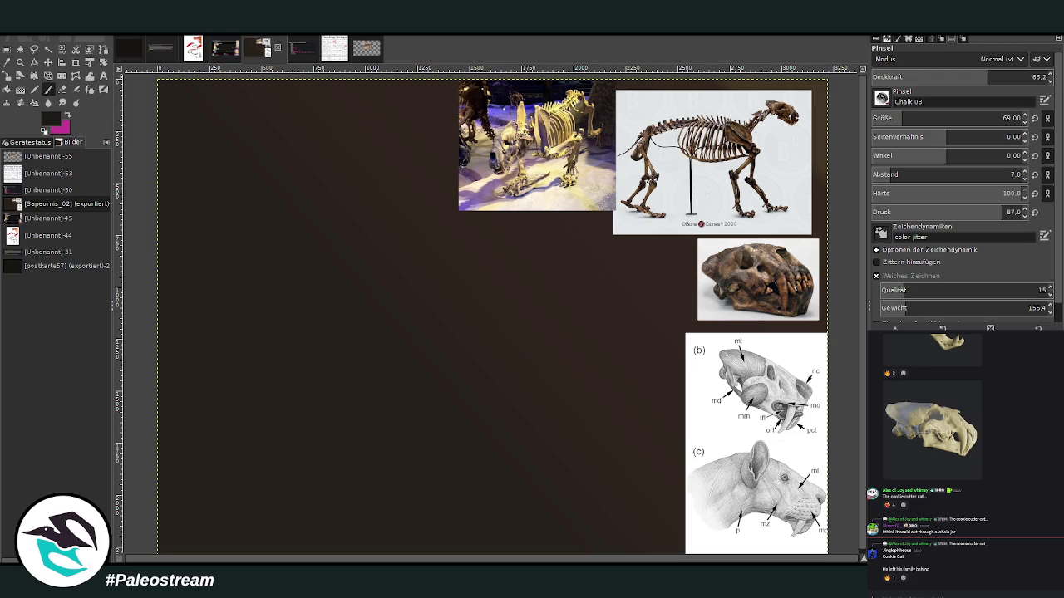
Step: At 55.2 brush opacity, sketch the skull's top line and front arc
left_click(975, 75)
left_click(966, 77)
left_click_drag(516, 245, 337, 253)
left_click_drag(570, 261, 631, 338)
mouse_move(564, 287)
left_mouse_down()
mouse_move(582, 361)
mouse_move(626, 342)
left_mouse_up()
Step: At 78.2 opacity, add cheek, back-of-skull, lower jaw and sabre-tooth strokes
left_click_drag(973, 76, 1010, 77)
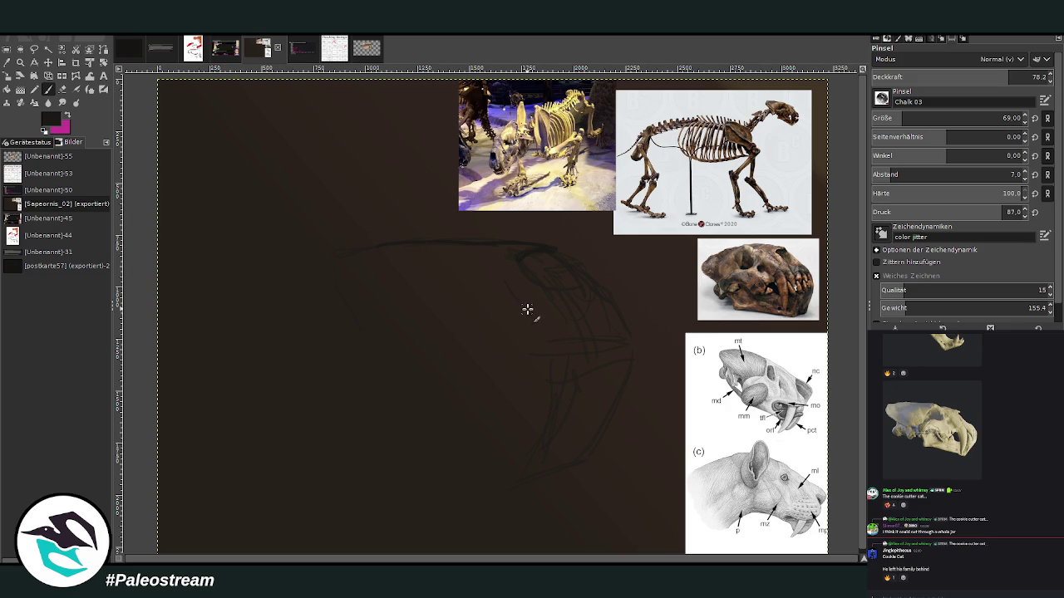
mouse_move(396, 249)
left_mouse_down()
mouse_move(391, 239)
mouse_move(326, 302)
left_mouse_up()
mouse_move(310, 259)
left_mouse_down()
mouse_move(229, 293)
mouse_move(314, 259)
left_mouse_up()
left_click_drag(221, 318, 258, 336)
left_click_drag(284, 390, 304, 407)
left_click_drag(515, 472, 346, 448)
left_click_drag(501, 353, 509, 457)
mouse_move(532, 355)
left_mouse_down()
mouse_move(539, 438)
mouse_move(505, 374)
mouse_move(570, 361)
mouse_move(554, 347)
mouse_move(571, 383)
left_mouse_up()
left_click_drag(575, 346, 629, 356)
left_click_drag(546, 380, 515, 434)
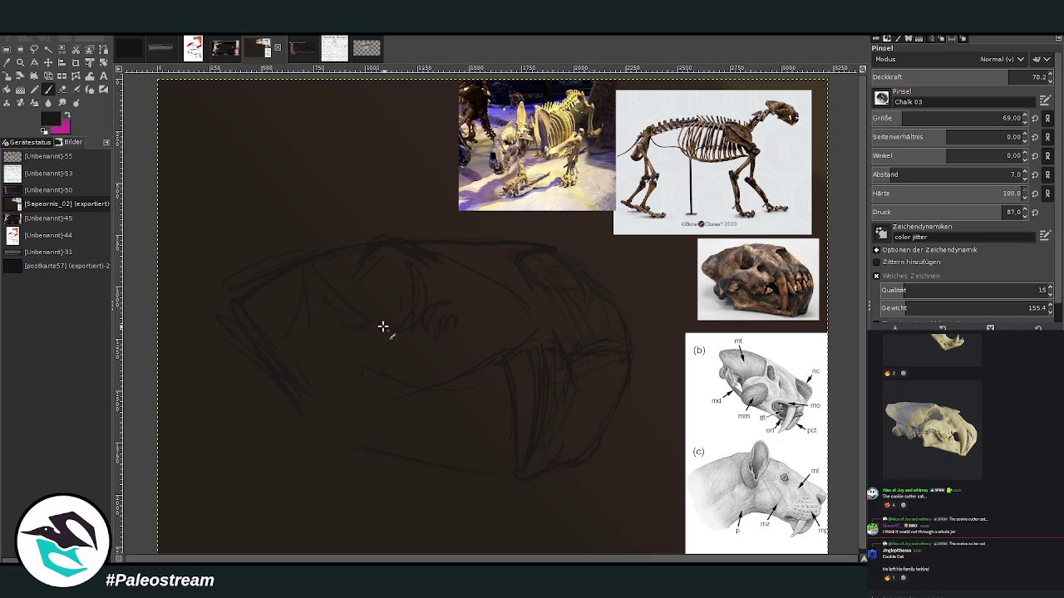
Step: Hatch the eye socket and darken the cheek, front, top contour and back-edge lines
mouse_move(440, 282)
left_mouse_down()
mouse_move(404, 308)
mouse_move(408, 277)
mouse_move(373, 288)
left_mouse_up()
left_click_drag(399, 387, 367, 345)
left_click_drag(523, 264, 549, 302)
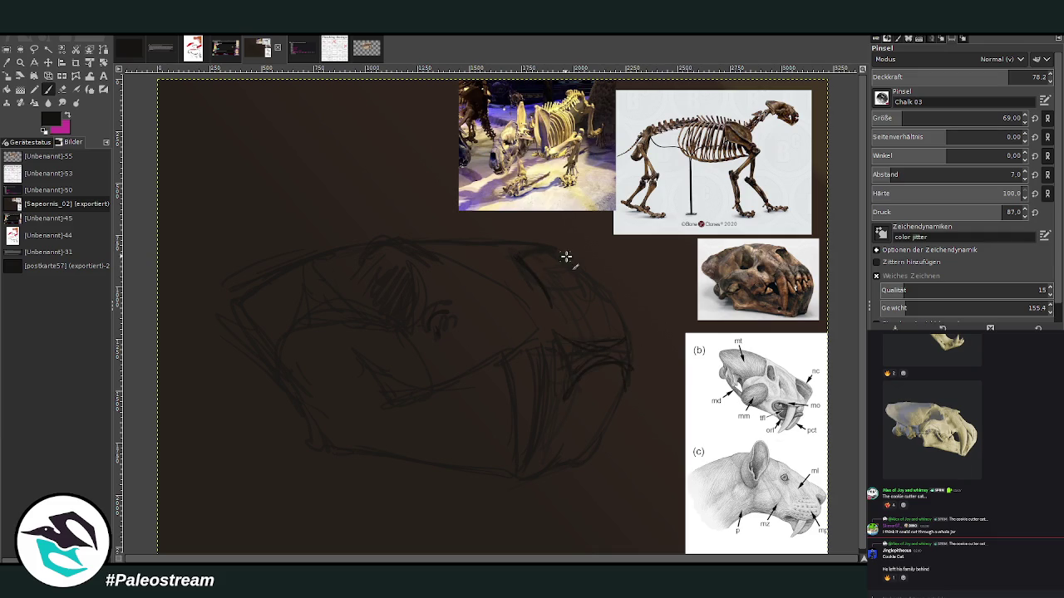
left_click_drag(555, 247, 503, 248)
left_click_drag(415, 244, 366, 252)
left_click_drag(373, 351, 266, 363)
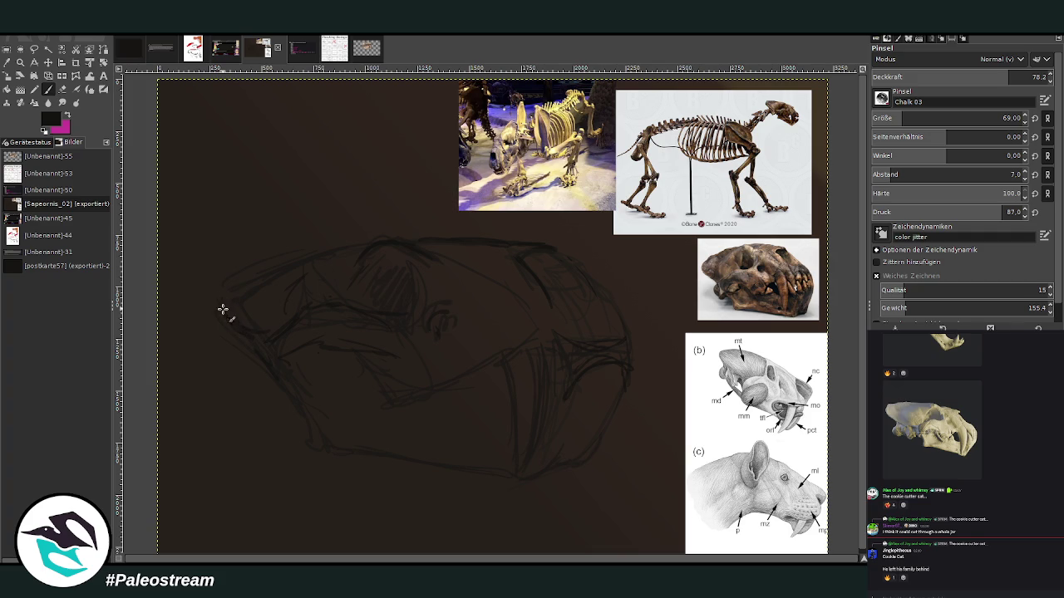
mouse_move(254, 282)
left_mouse_down()
mouse_move(230, 302)
mouse_move(237, 285)
left_mouse_up()
Step: Scale the skull sketch slightly larger with 'Um den Mittelpunkt' unchecked and apply it
left_click(20, 61)
left_click(343, 293)
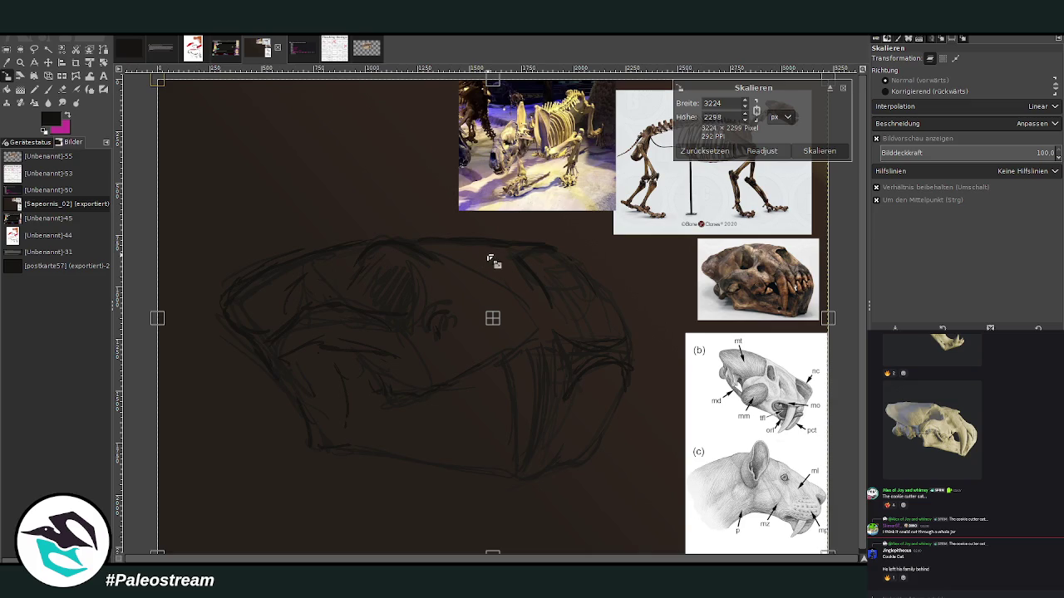
left_click_drag(490, 239, 496, 219)
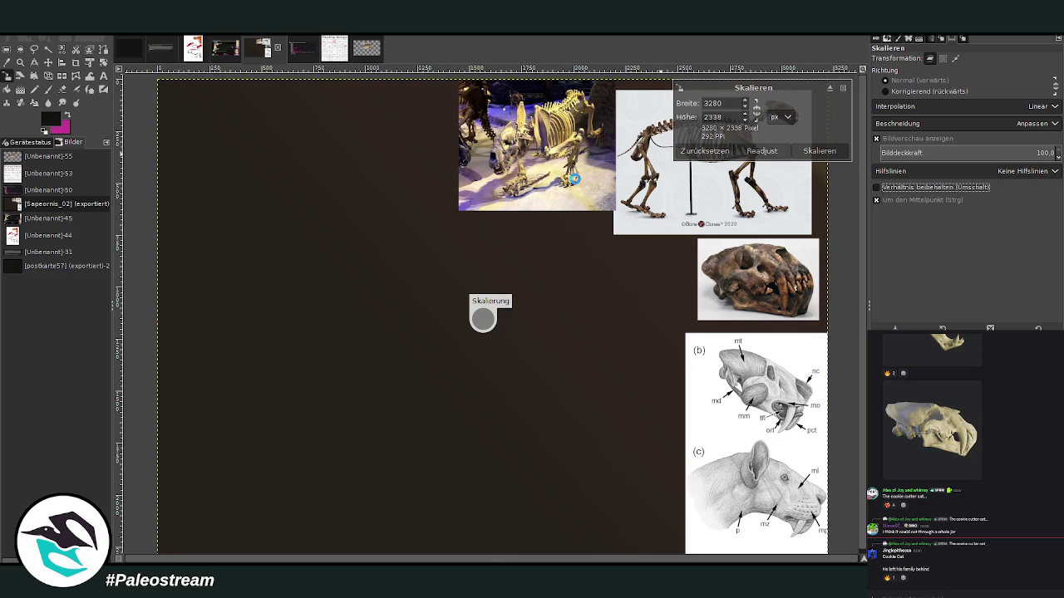
key("m")
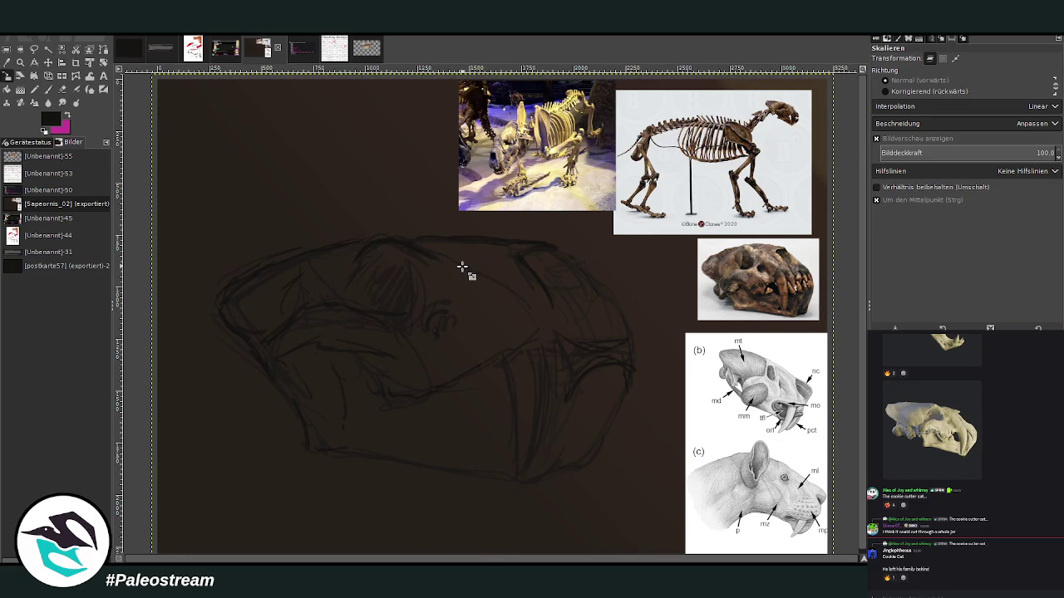
left_click(875, 201)
left_click(478, 286)
left_click_drag(495, 259, 491, 253)
key("Return")
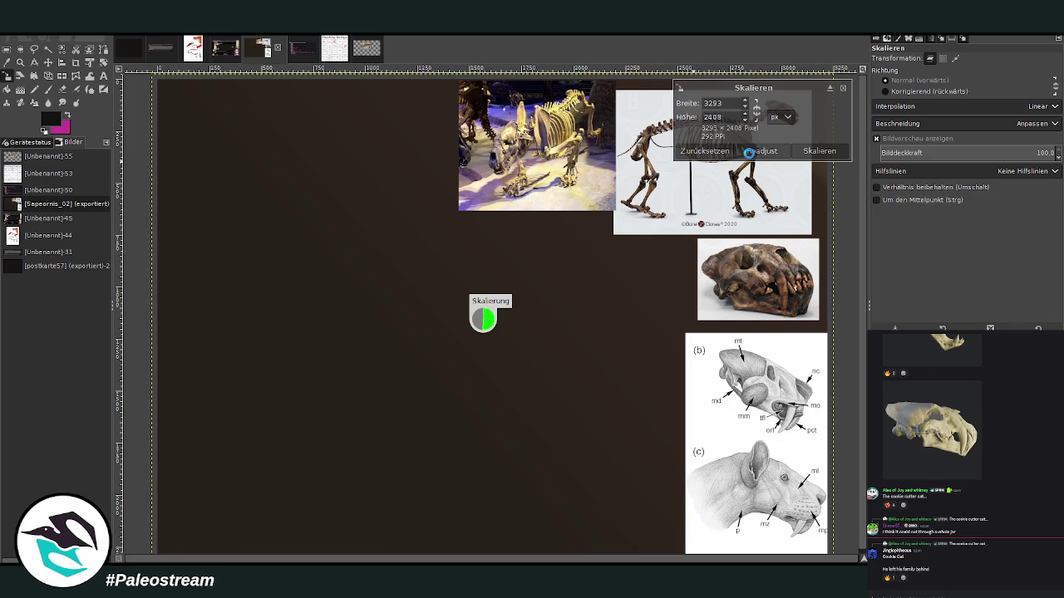
Step: Paint Chalk 03 strokes along the sabre canine, beside it, and across the skull
left_click(48, 90)
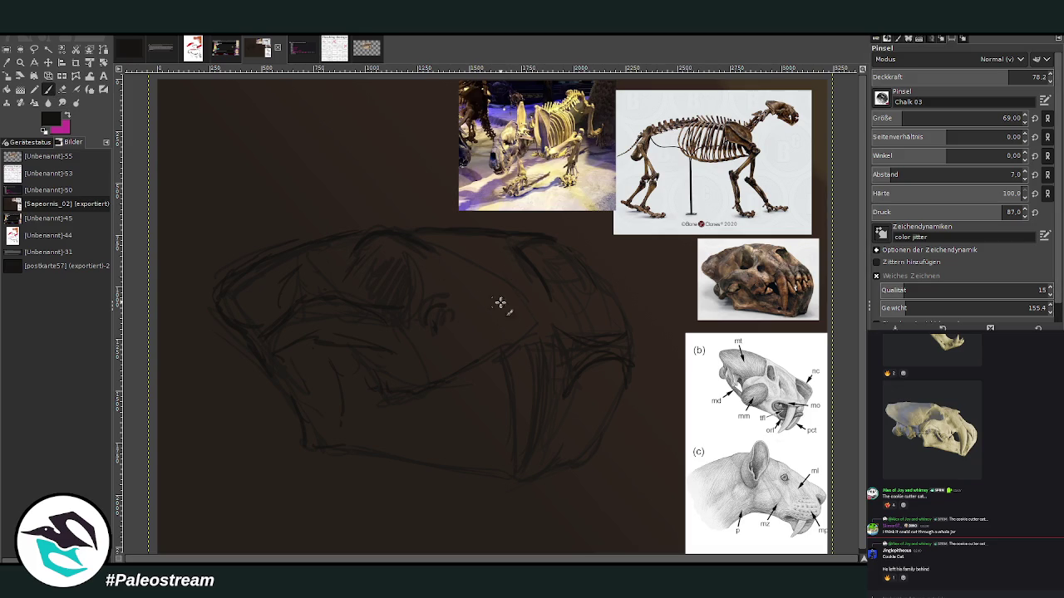
mouse_move(511, 376)
left_mouse_down()
mouse_move(525, 444)
mouse_move(513, 408)
mouse_move(537, 375)
mouse_move(522, 417)
left_mouse_up()
left_click_drag(482, 375, 497, 395)
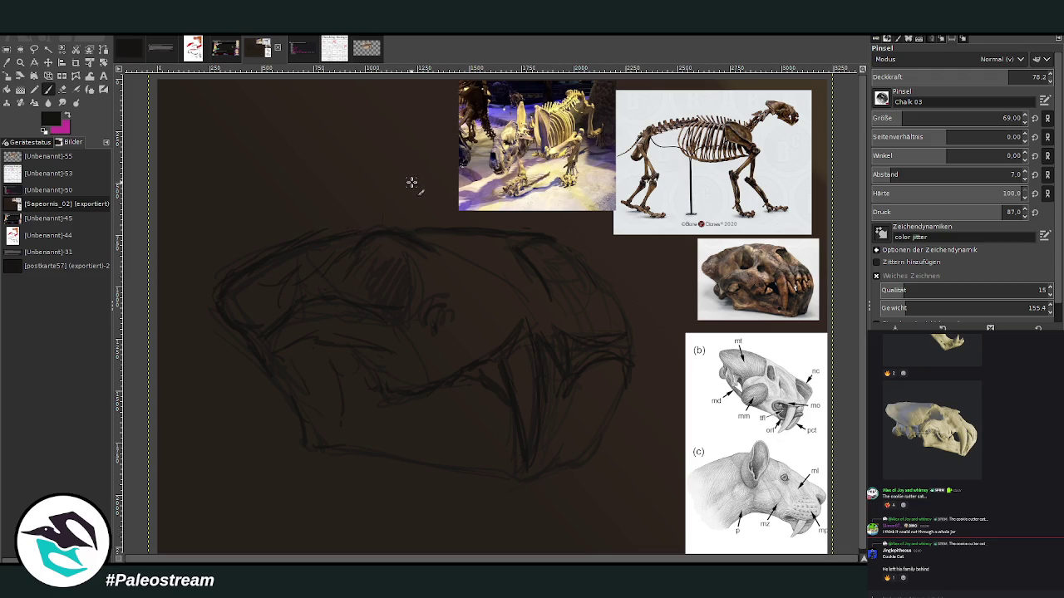
left_click_drag(357, 349, 381, 419)
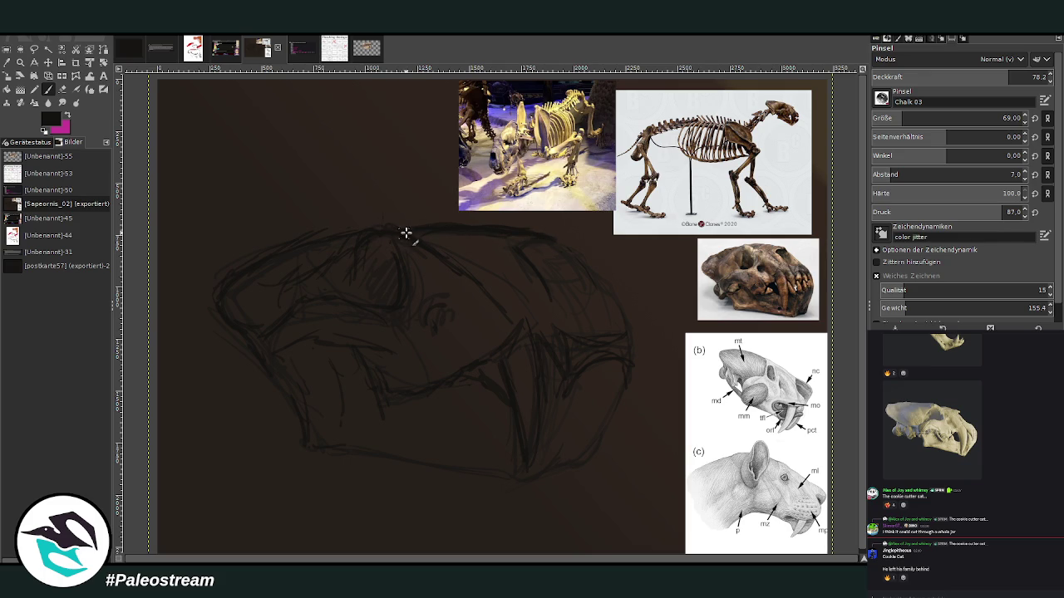
key("shift+e")
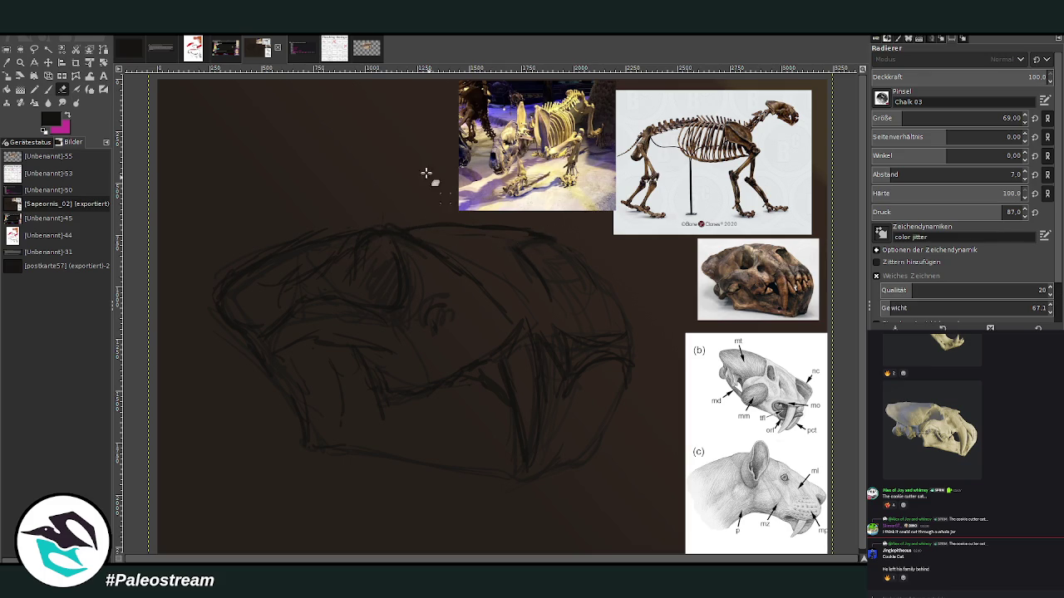
Step: Cross-hatch shading onto the jaw and add strokes at the skull top and eye socket
key("p")
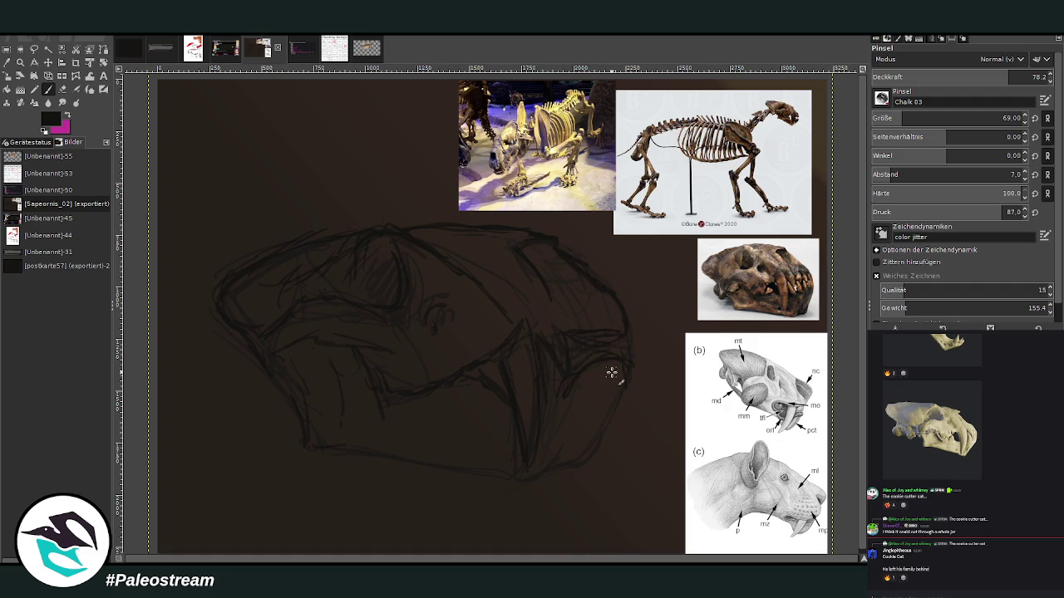
left_click_drag(617, 351, 633, 372)
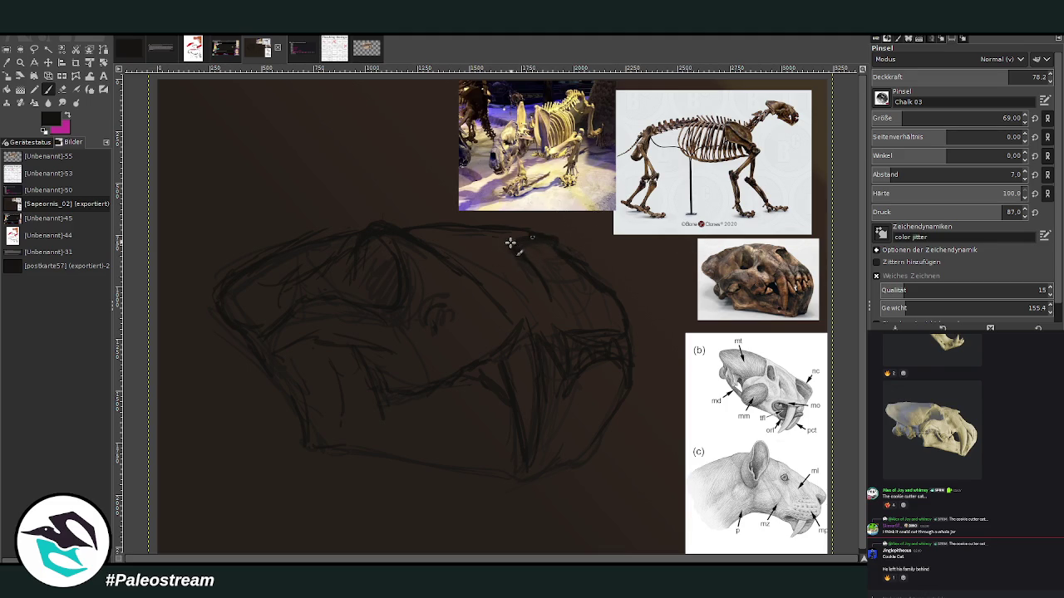
left_click_drag(527, 245, 558, 268)
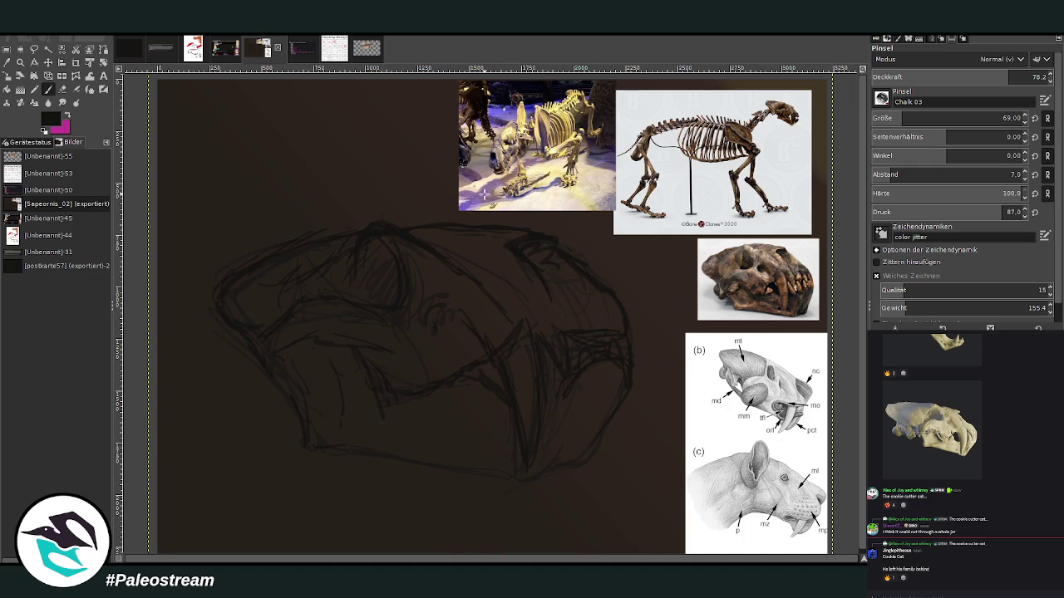
mouse_move(425, 315)
left_mouse_down()
mouse_move(422, 299)
mouse_move(440, 313)
left_mouse_up()
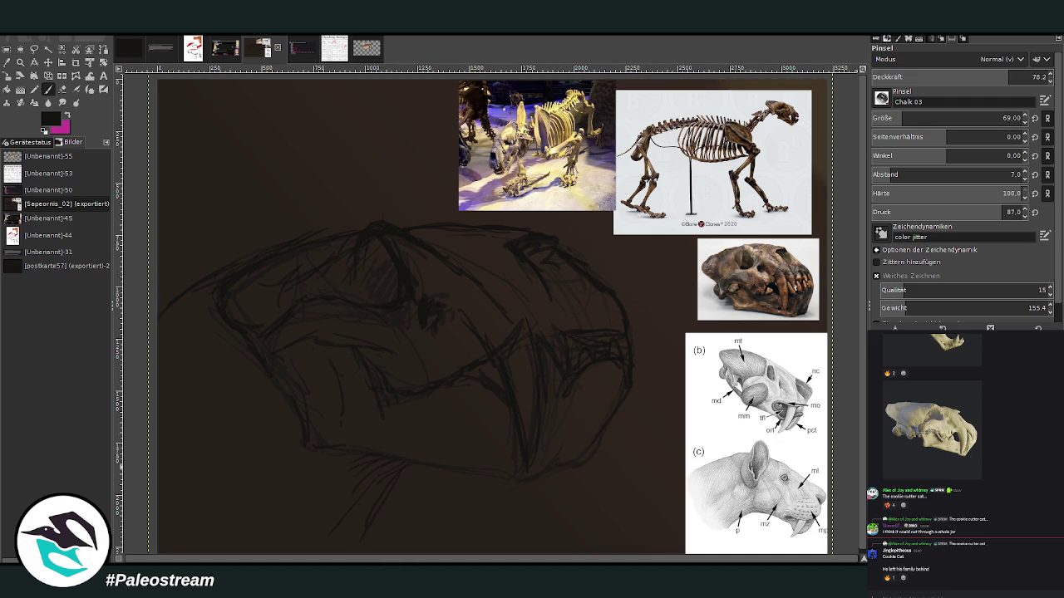
key("ctrl+a")
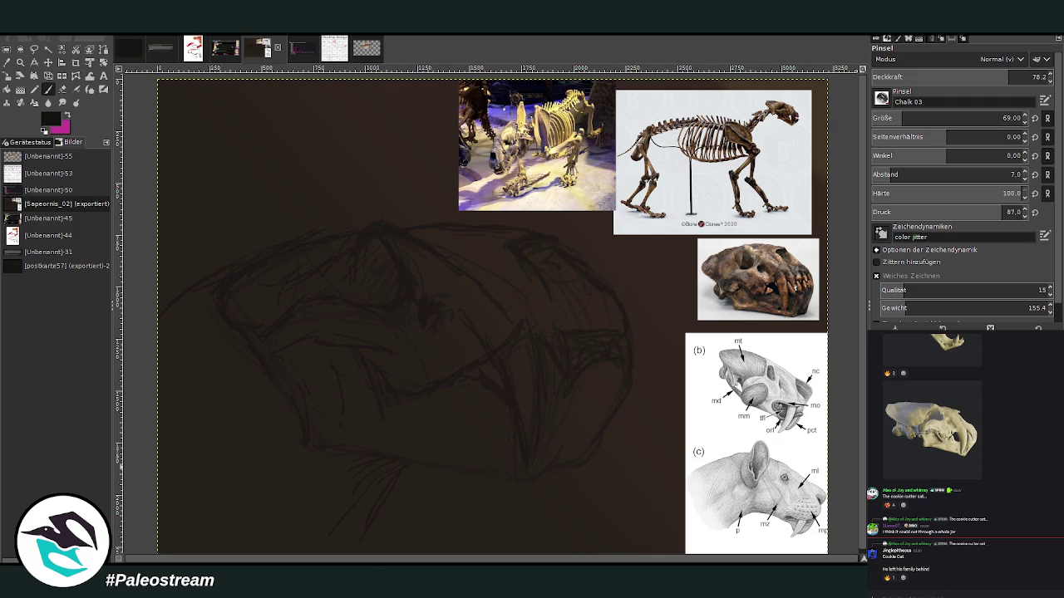
Step: Set the chalk brush to size 85 and opacity 87.4, and extend the head outline rightward
left_click(1003, 118)
left_click(1016, 75)
left_click_drag(538, 229, 611, 232)
Step: Shift the skeleton photo up and right, then lengthen the sketch's top line
key("m")
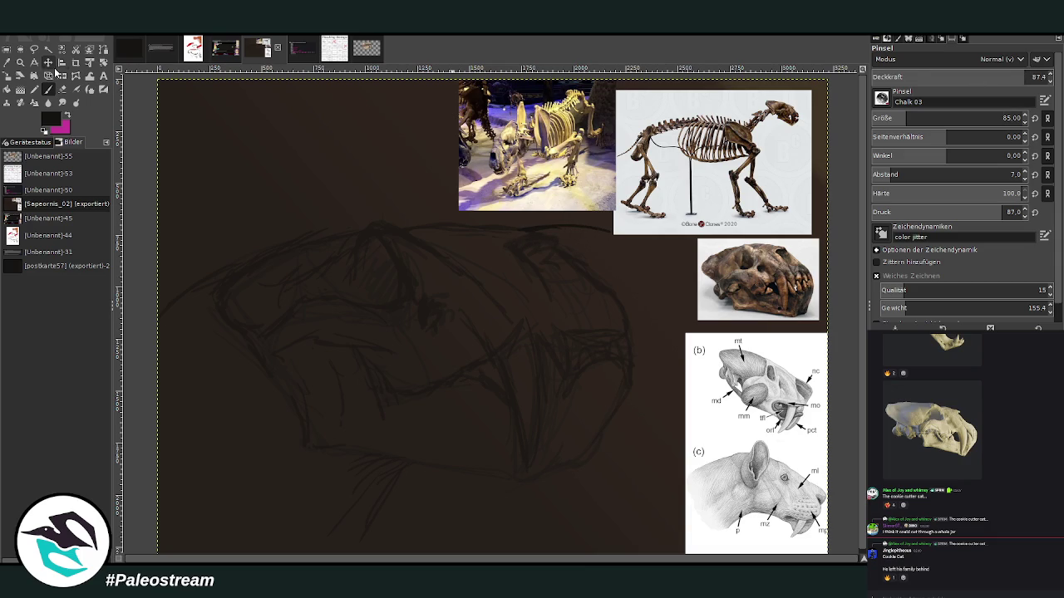
left_click_drag(667, 158, 692, 141)
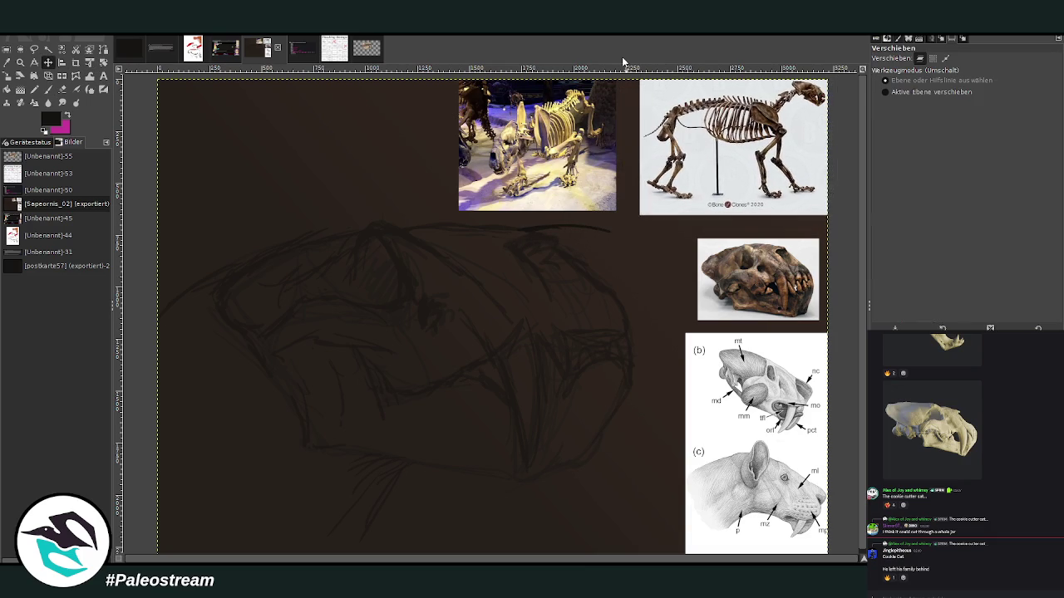
key("p")
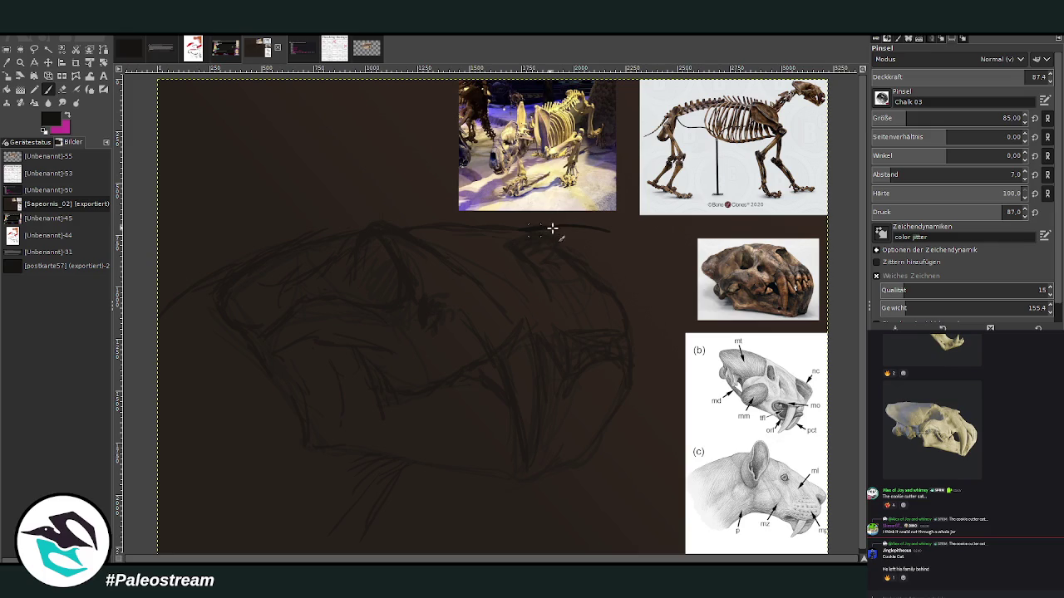
left_click_drag(594, 224, 644, 234)
Step: Add a faint jaw stroke, undo two trial arrows, and finish the top line with a hook
left_click_drag(638, 351, 620, 335)
mouse_move(686, 283)
left_mouse_down()
mouse_move(658, 285)
mouse_move(691, 279)
mouse_move(675, 301)
mouse_move(689, 281)
left_mouse_up()
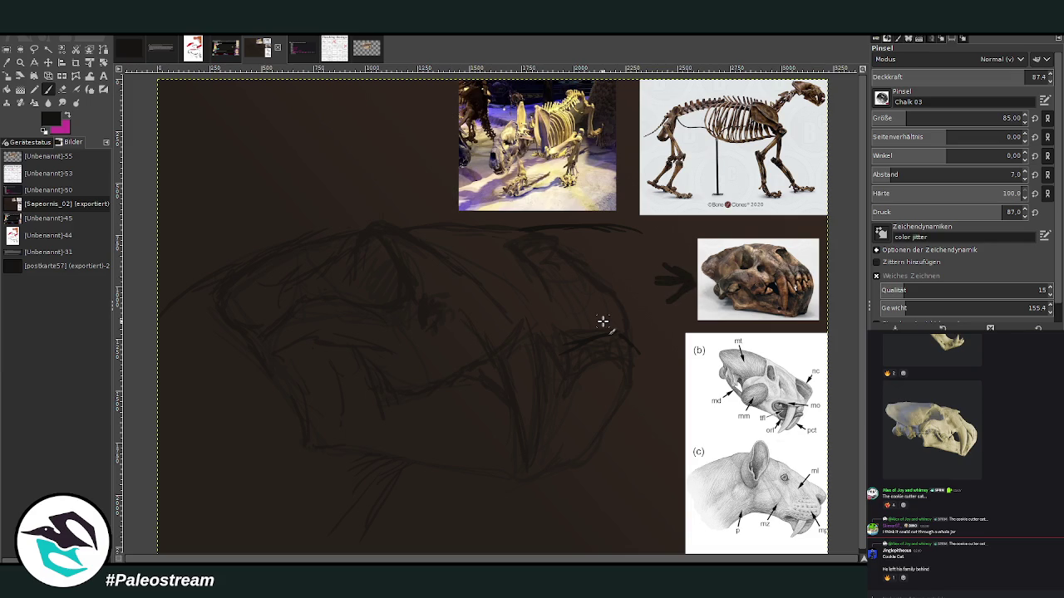
mouse_move(642, 491)
left_mouse_down()
mouse_move(667, 490)
mouse_move(643, 504)
mouse_move(667, 485)
mouse_move(650, 491)
left_mouse_up()
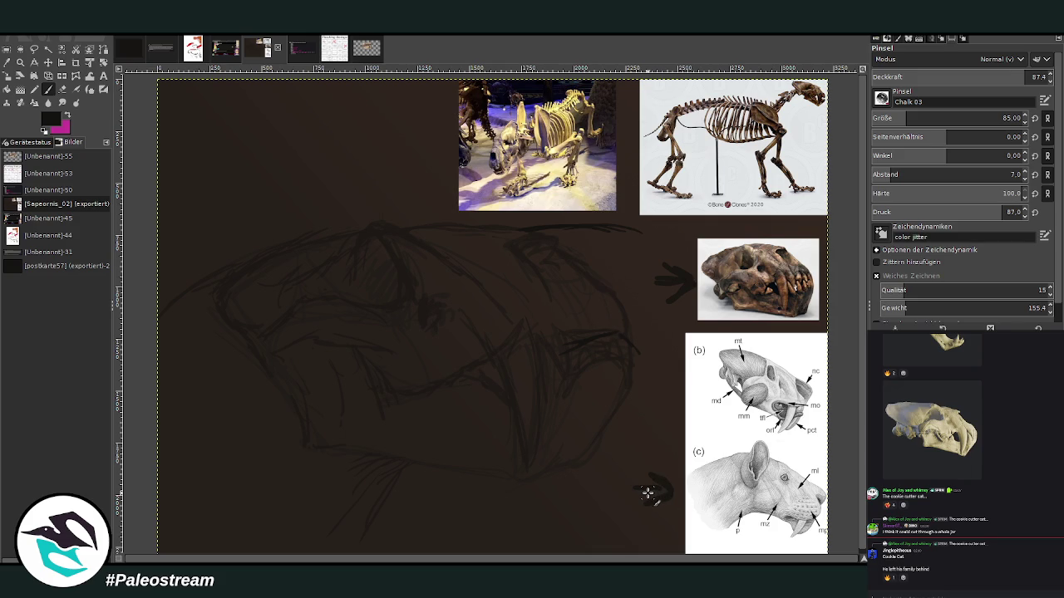
key("ctrl+z")
key("ctrl+z")
key("ctrl+z")
key("ctrl+z")
key("ctrl+z")
key("ctrl+z")
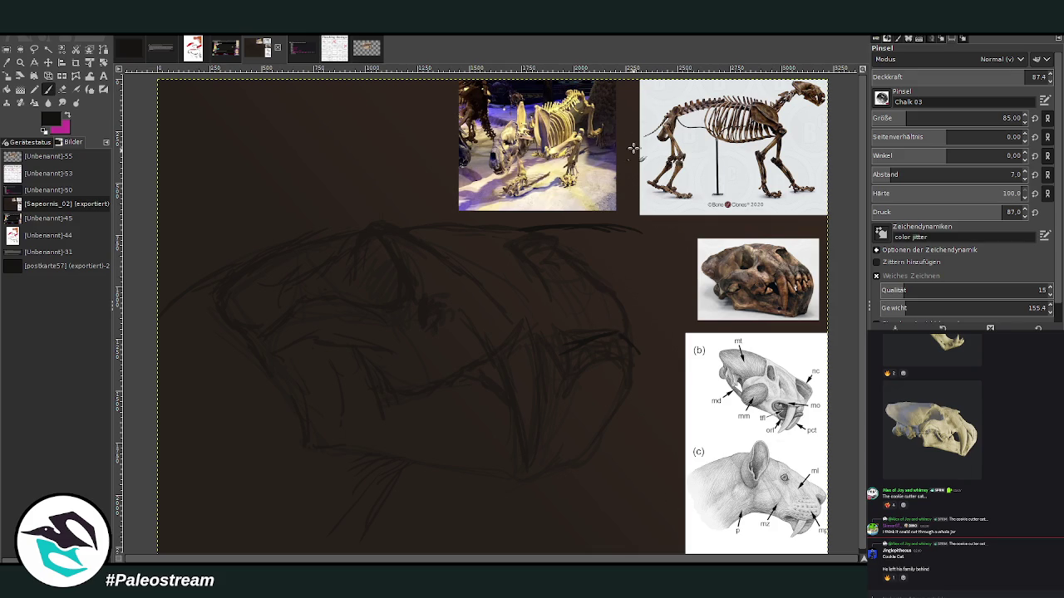
left_click_drag(595, 236, 632, 240)
mouse_move(593, 242)
left_mouse_down()
mouse_move(645, 238)
mouse_move(633, 274)
mouse_move(653, 242)
mouse_move(637, 243)
left_mouse_up()
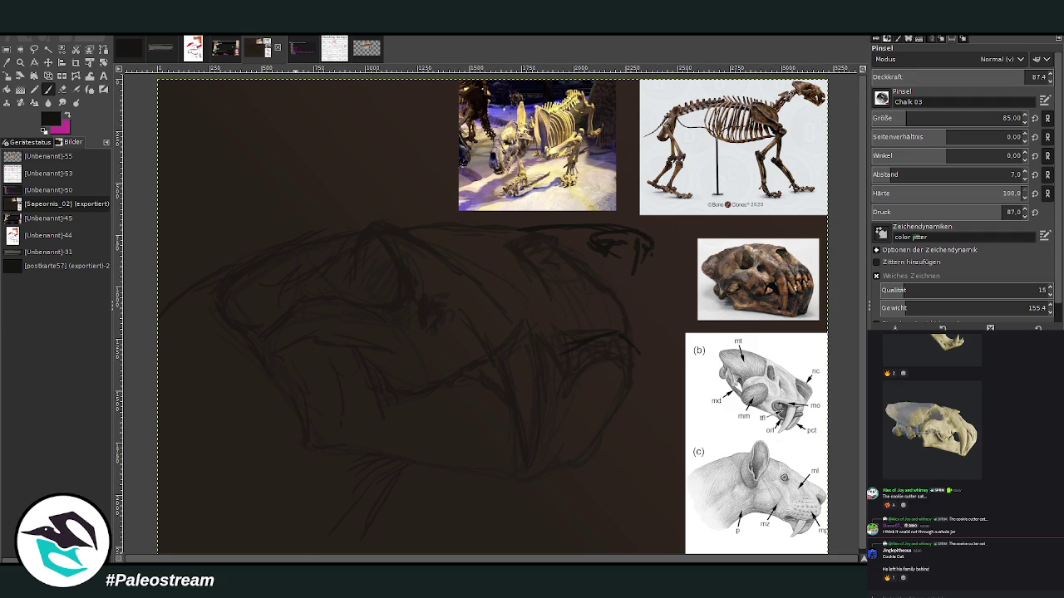
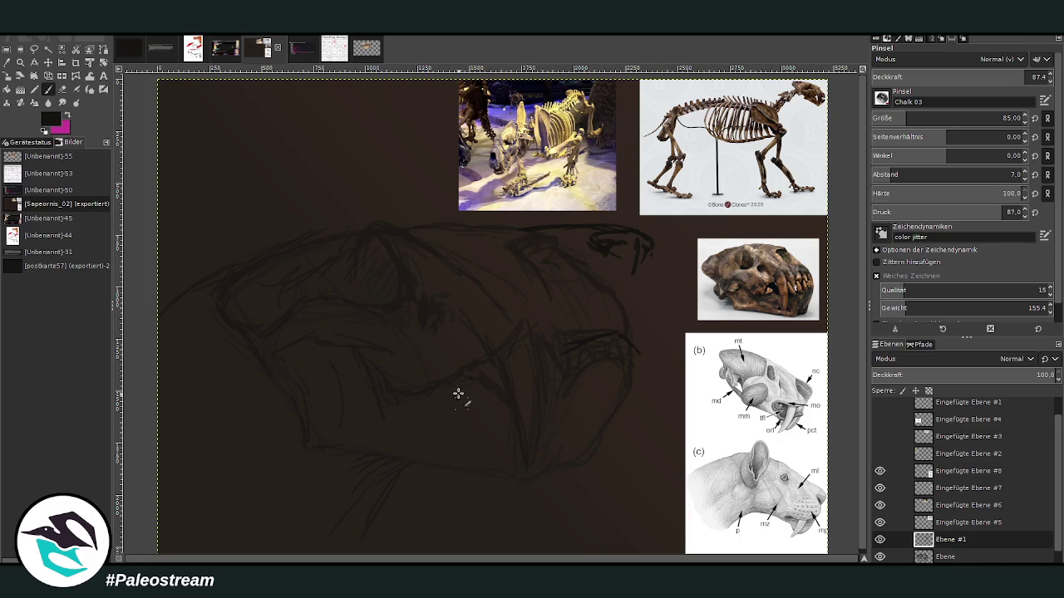
Step: Draw the eye, darken the upper jaw and snout front, and start left-head curves and the ear arc
left_click_drag(480, 390, 475, 389)
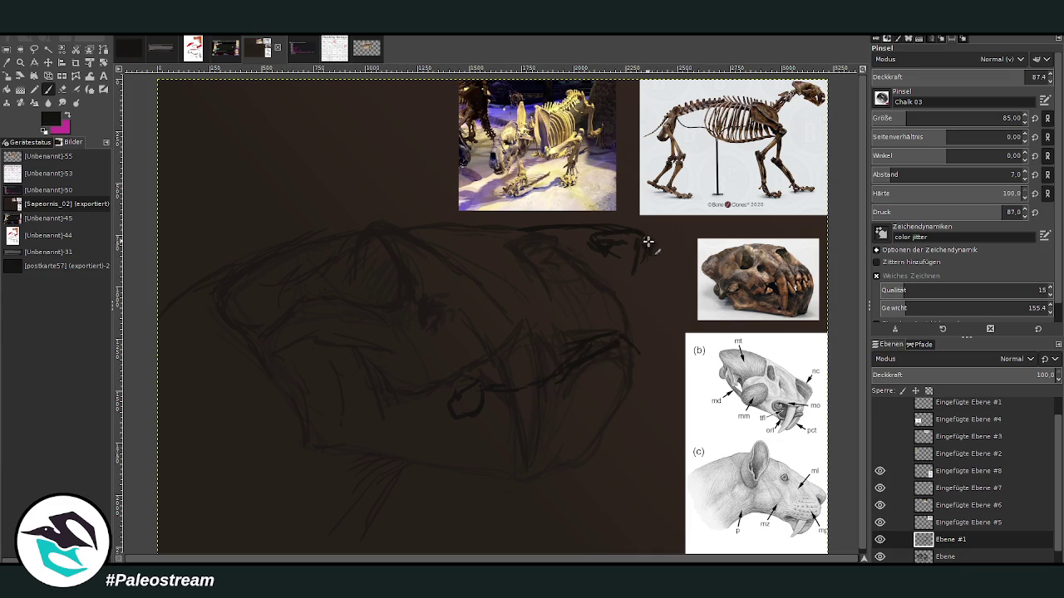
mouse_move(622, 232)
left_mouse_down()
mouse_move(603, 243)
mouse_move(655, 247)
mouse_move(641, 266)
mouse_move(651, 269)
mouse_move(654, 344)
left_mouse_up()
left_click_drag(656, 265, 665, 339)
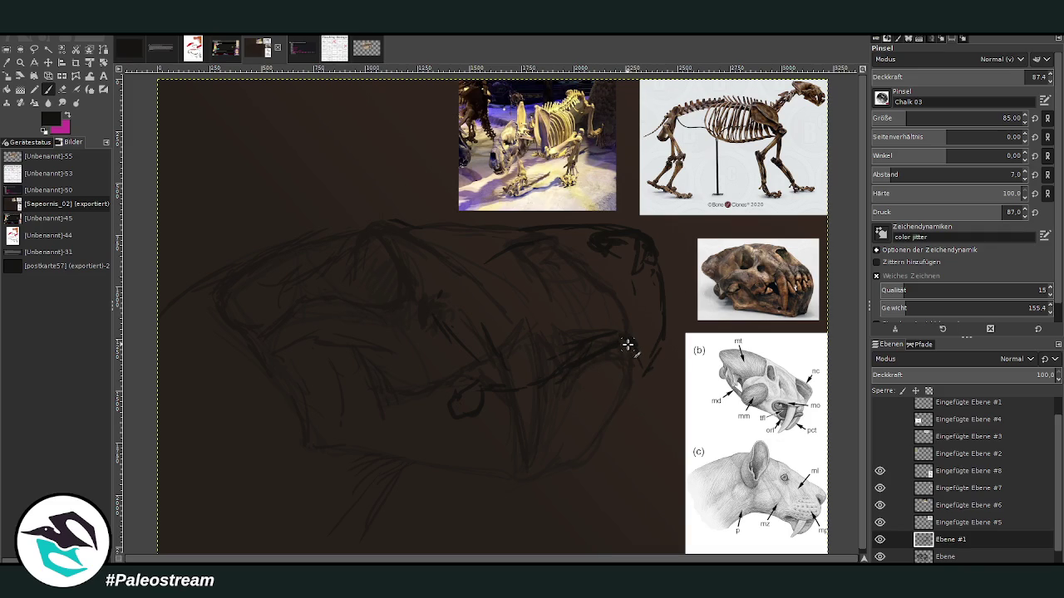
left_click_drag(247, 297, 219, 352)
mouse_move(196, 267)
left_mouse_down()
mouse_move(223, 183)
mouse_move(254, 208)
left_mouse_up()
Step: Arc the rounded ear at upper left in dark chalk and loop a line around the eye
left_click_drag(182, 211, 248, 193)
left_click_drag(266, 228, 190, 277)
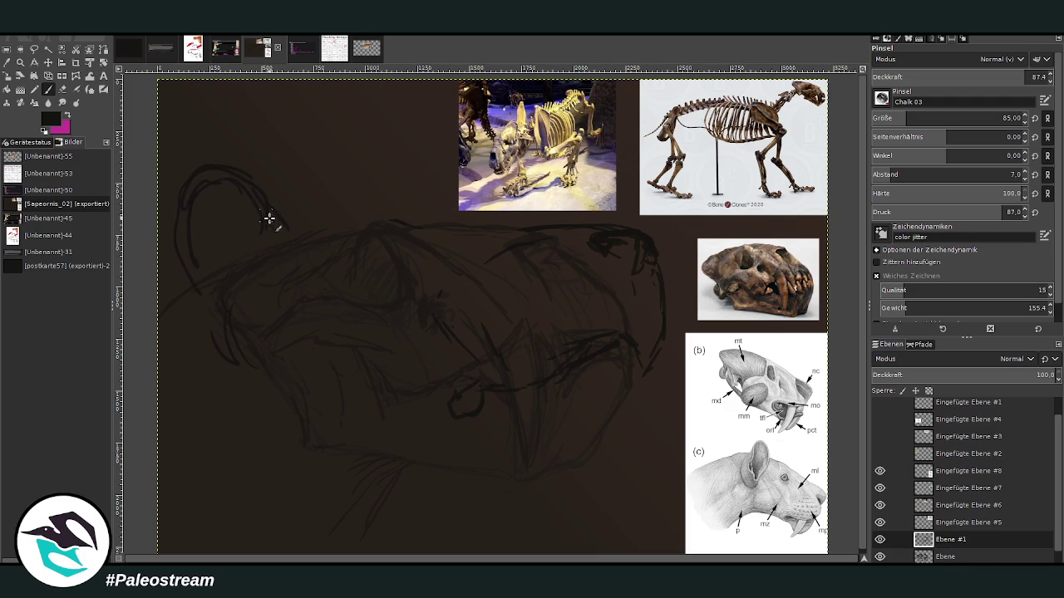
mouse_move(395, 255)
left_mouse_down()
mouse_move(392, 245)
mouse_move(369, 265)
left_mouse_up()
Step: Outline and reinforce the cheek circle on the lower left, hatching strokes beneath it
mouse_move(253, 389)
left_mouse_down()
mouse_move(289, 458)
mouse_move(312, 471)
left_mouse_up()
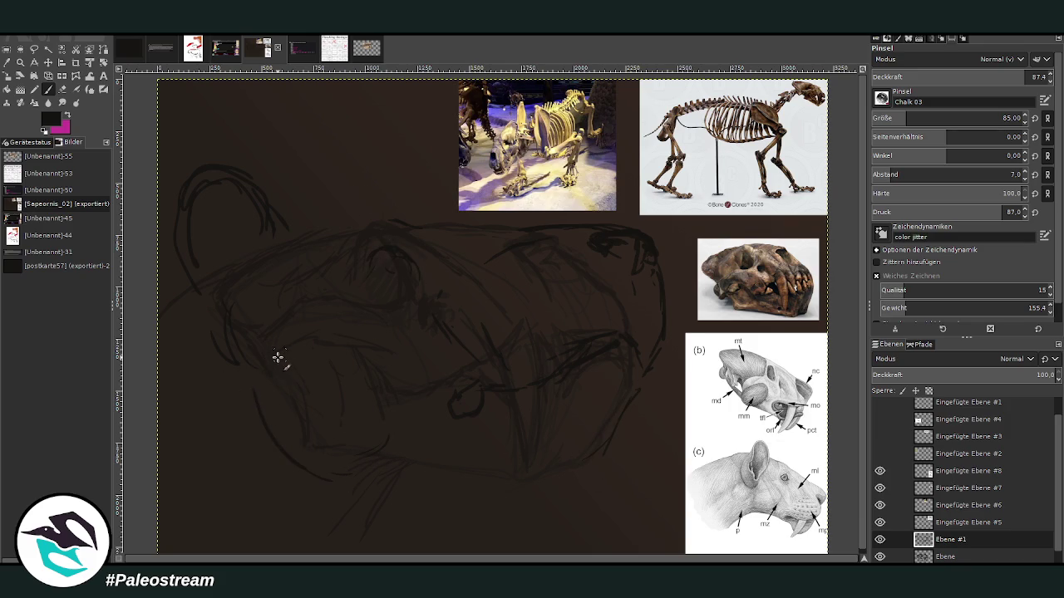
left_click_drag(246, 409, 385, 443)
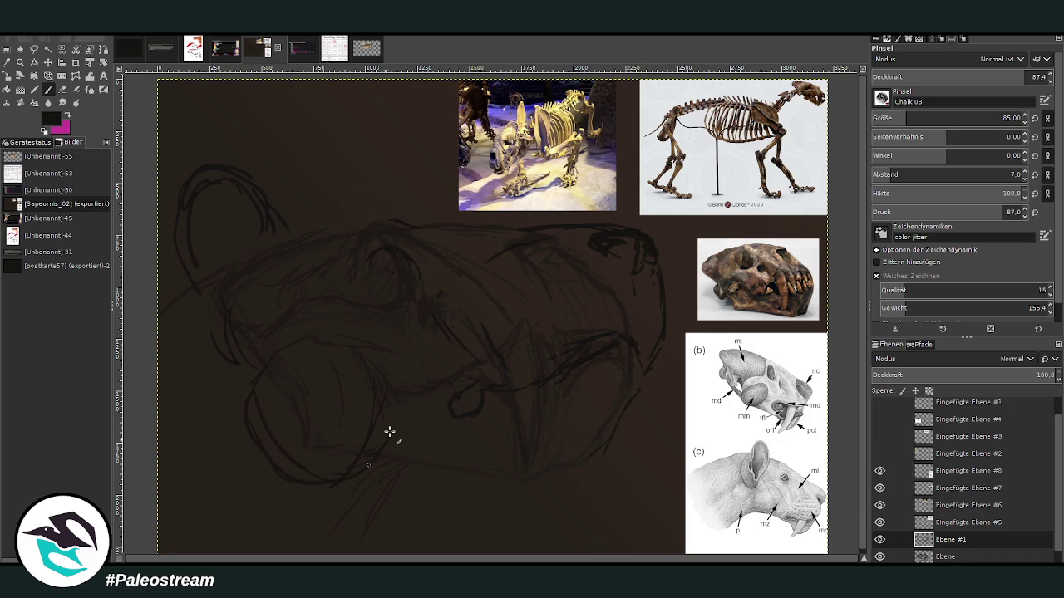
left_click_drag(325, 482, 407, 443)
left_click_drag(244, 399, 268, 451)
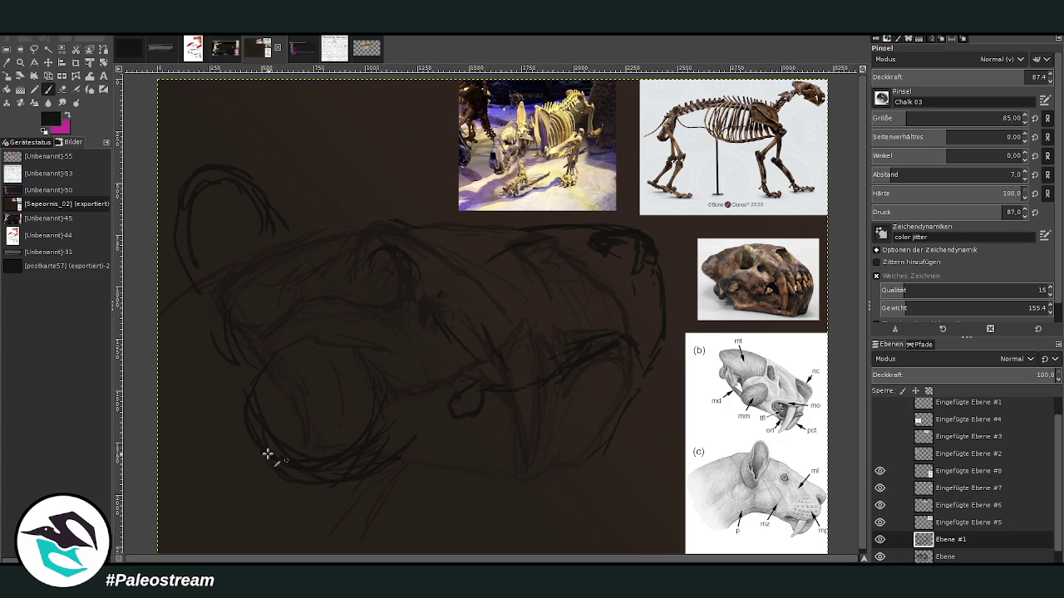
left_click_drag(332, 472, 541, 438)
left_click_drag(594, 466, 560, 474)
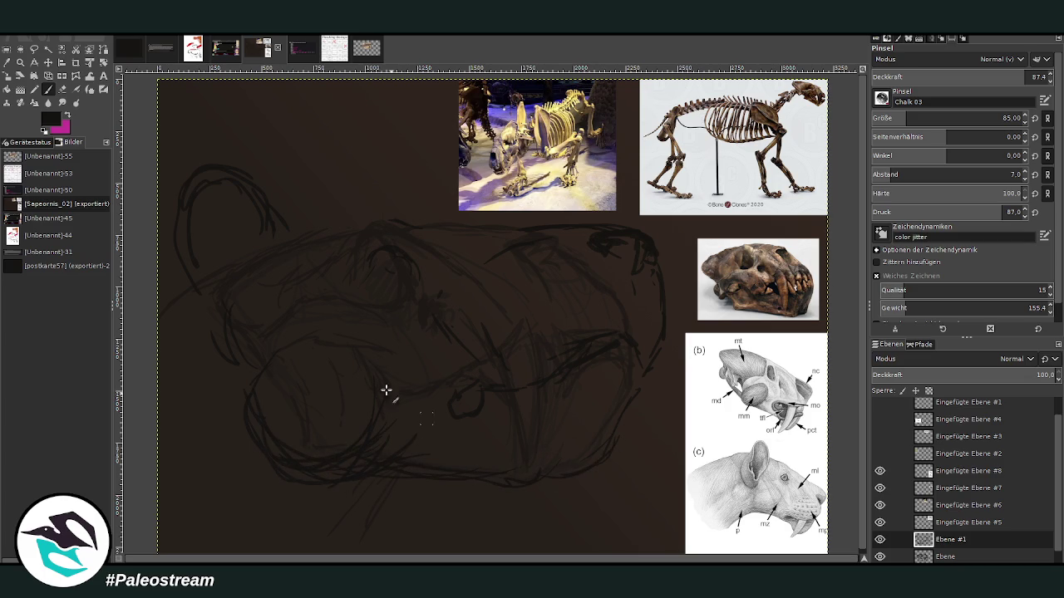
left_click_drag(416, 475, 286, 494)
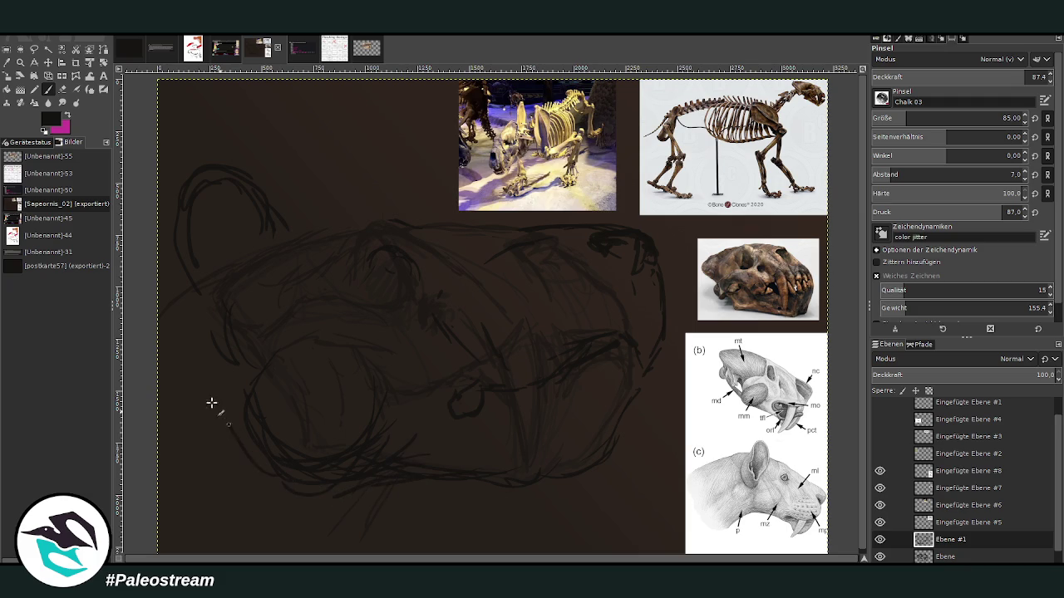
left_click_drag(430, 474, 376, 545)
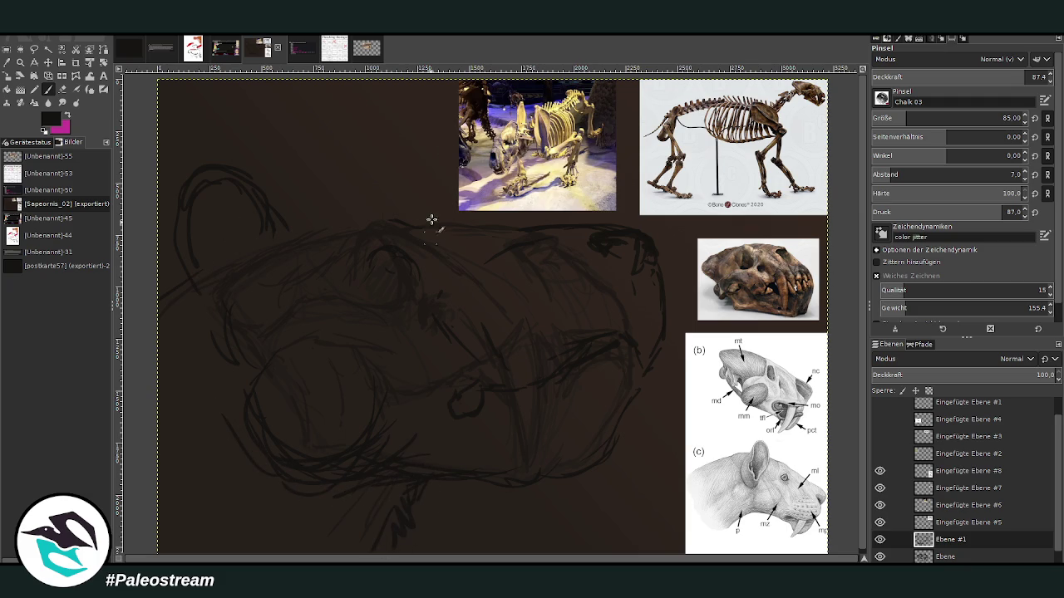
Step: Darken the eye and strengthen the head-top, left cheek, ear and jaw contours
left_click_drag(393, 267, 371, 268)
mouse_move(329, 224)
left_mouse_down()
mouse_move(318, 290)
mouse_move(352, 269)
mouse_move(360, 305)
left_mouse_up()
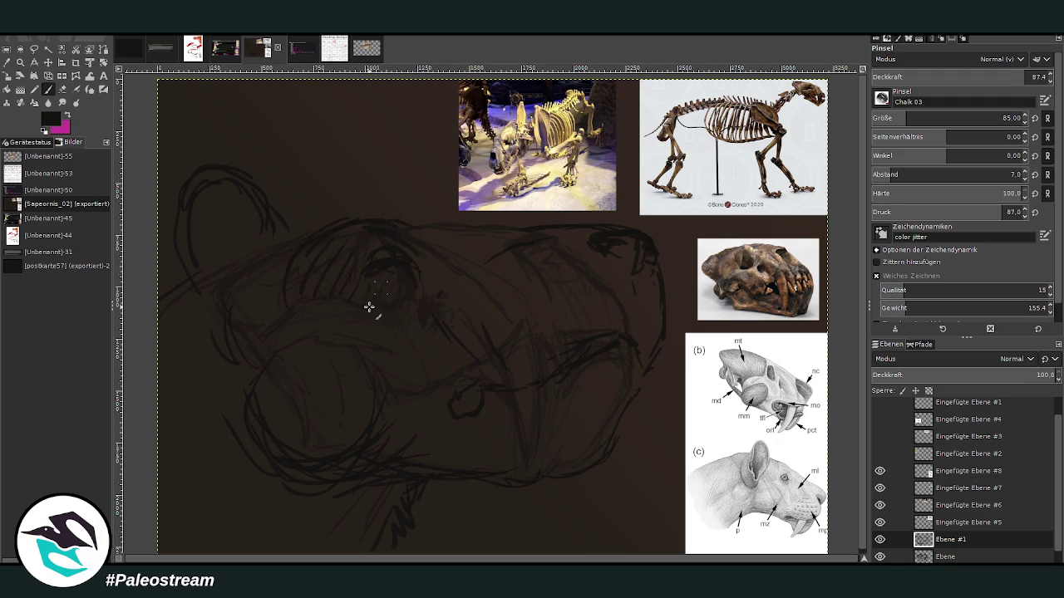
mouse_move(335, 219)
left_mouse_down()
mouse_move(364, 221)
mouse_move(297, 228)
left_mouse_up()
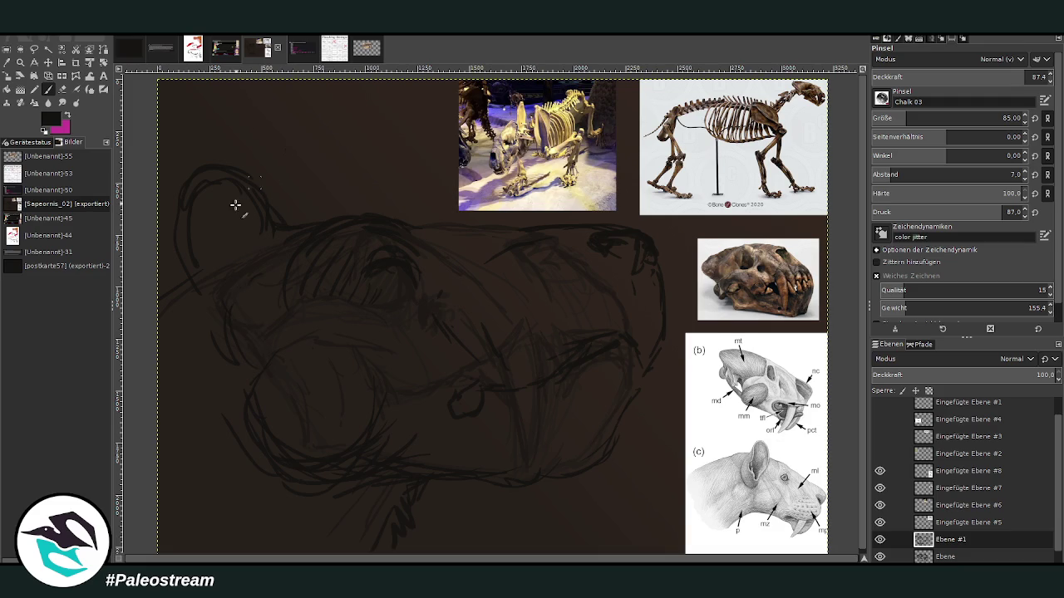
mouse_move(238, 268)
left_mouse_down()
mouse_move(227, 322)
mouse_move(171, 254)
mouse_move(178, 199)
mouse_move(275, 211)
mouse_move(216, 150)
mouse_move(221, 249)
left_mouse_up()
mouse_move(180, 305)
left_mouse_down()
mouse_move(171, 294)
mouse_move(195, 356)
mouse_move(181, 385)
left_mouse_up()
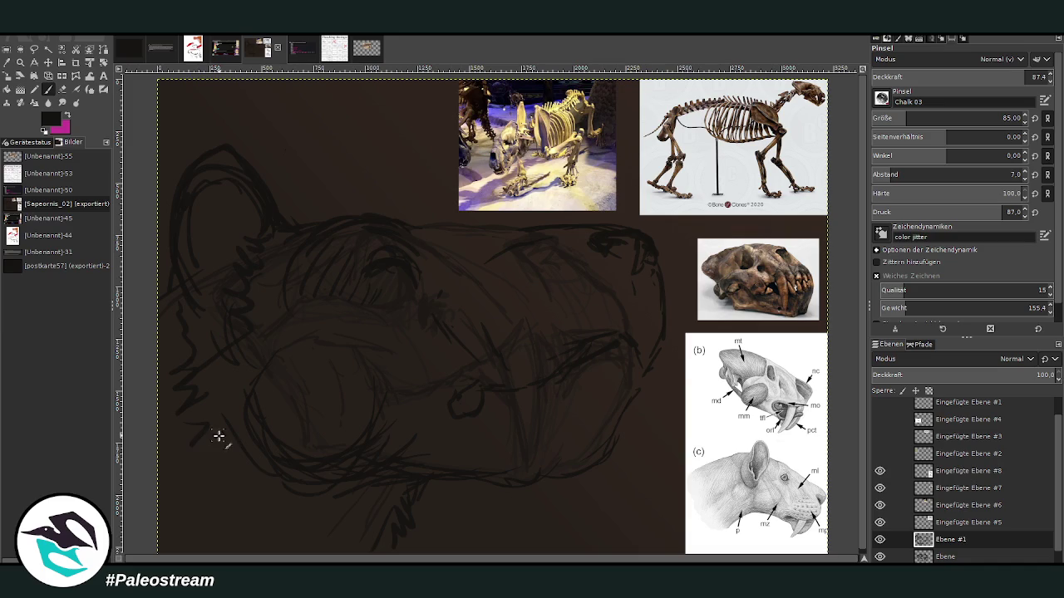
left_click_drag(251, 504, 358, 482)
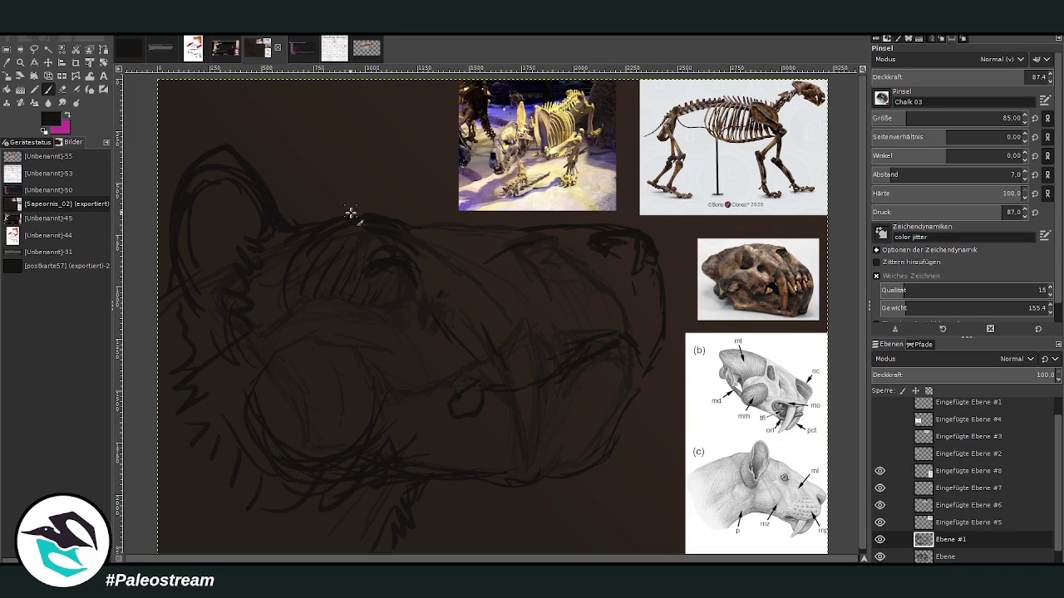
left_click_drag(427, 334, 434, 384)
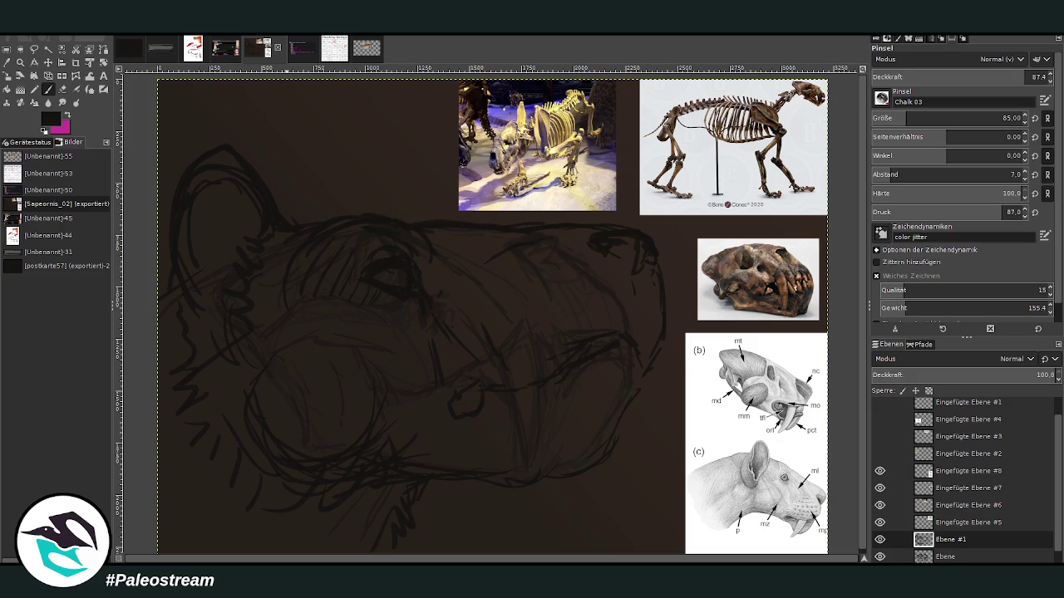
Step: Draw a dark chalk line down the snout's right edge and set the brush size to 43
left_click(89, 76)
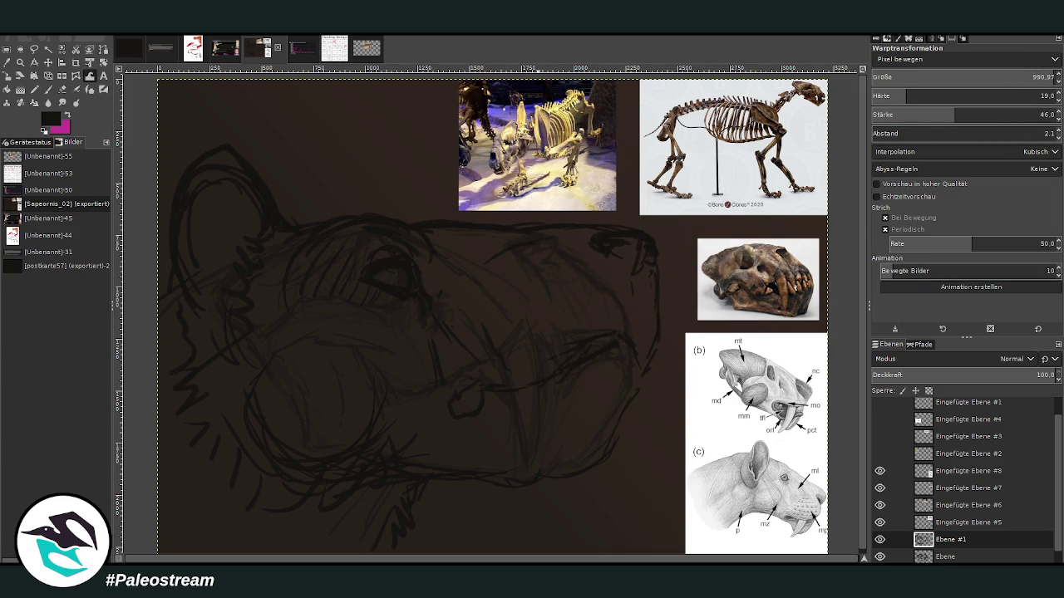
left_click(47, 89)
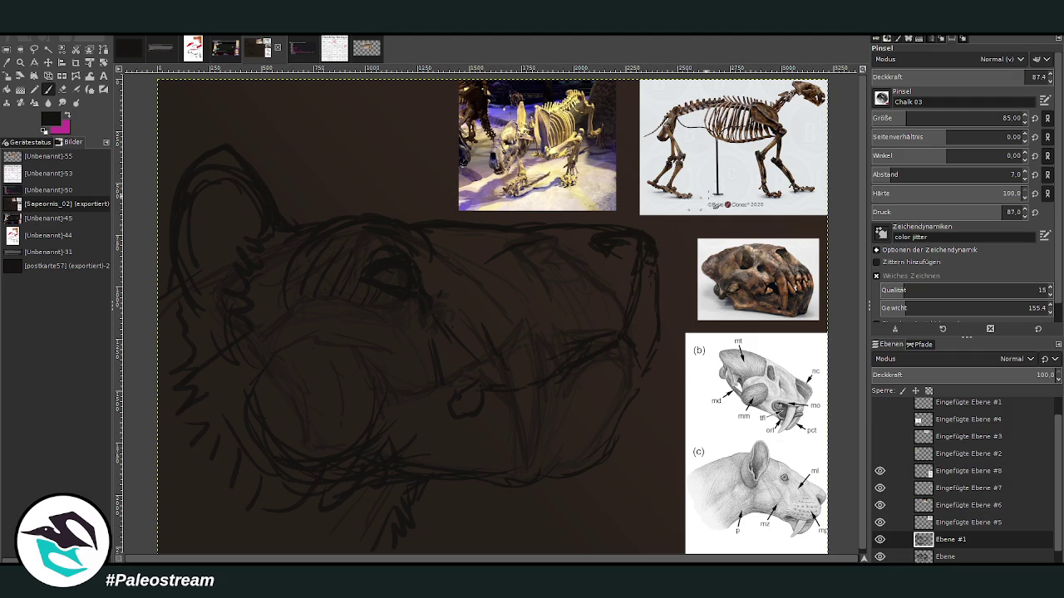
left_click_drag(648, 276, 642, 375)
left_click(1003, 118)
type("43")
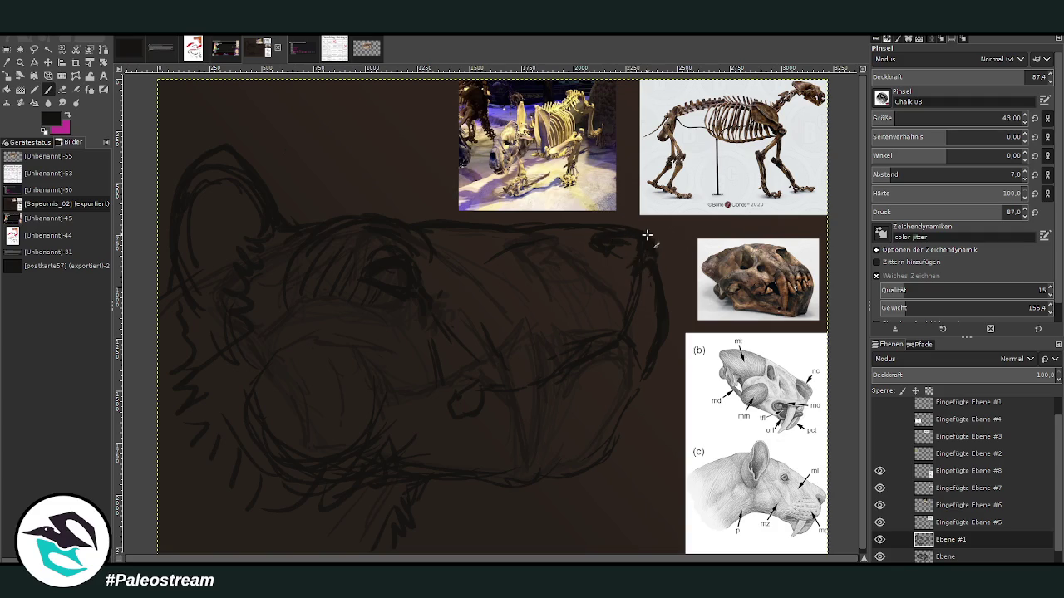
left_click(62, 89)
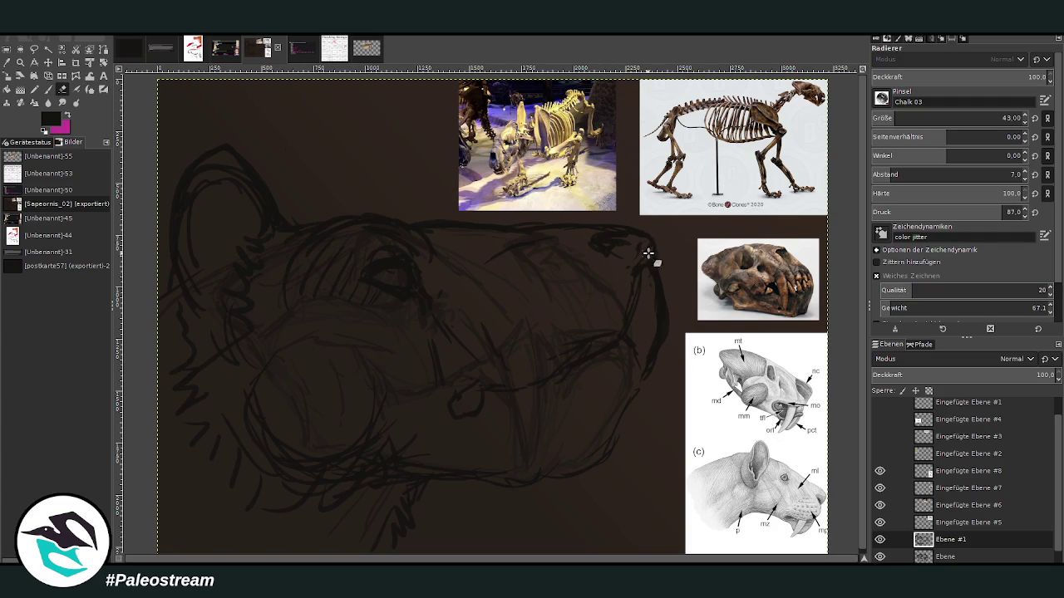
Step: Erase the thick snout-edge stroke, undo the stray loop, and redraw the snout's right edge as a curve
mouse_move(652, 273)
left_mouse_down()
mouse_move(664, 361)
mouse_move(643, 373)
left_mouse_up()
left_click(48, 89)
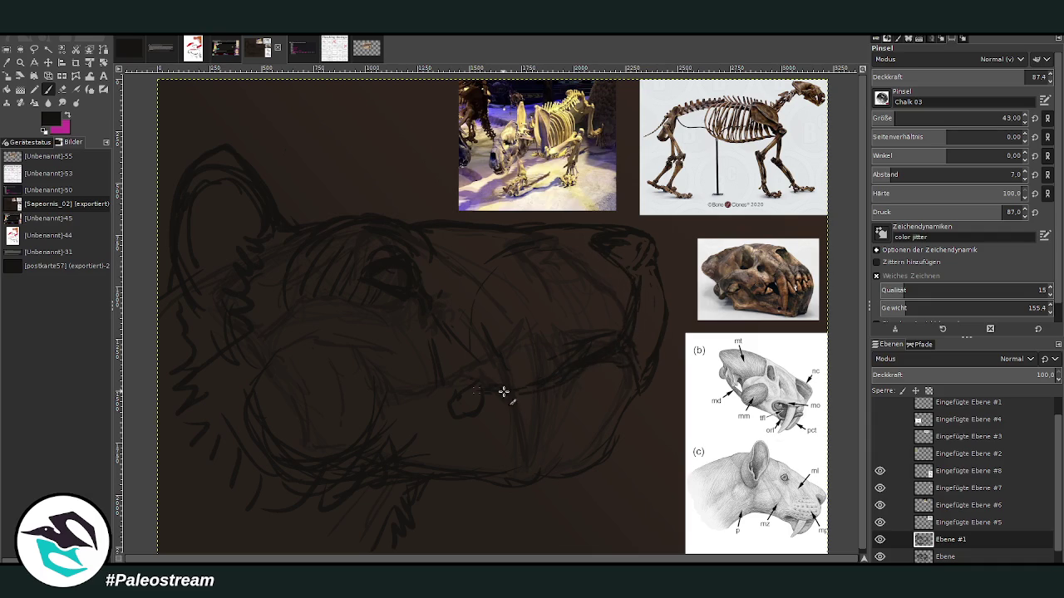
key("ctrl+z")
left_click_drag(641, 399, 660, 280)
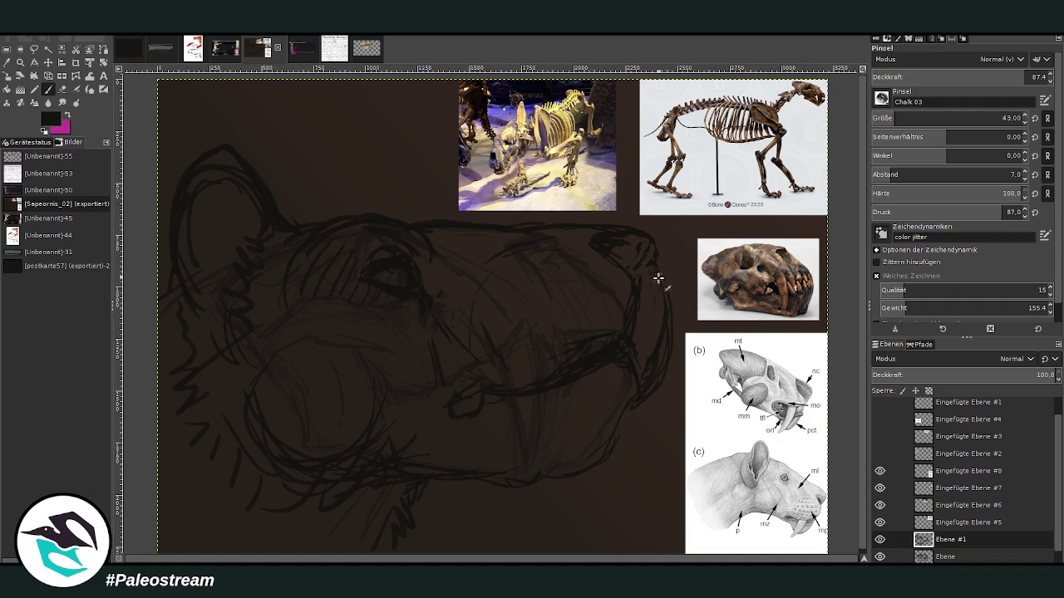
left_click_drag(574, 374, 630, 379)
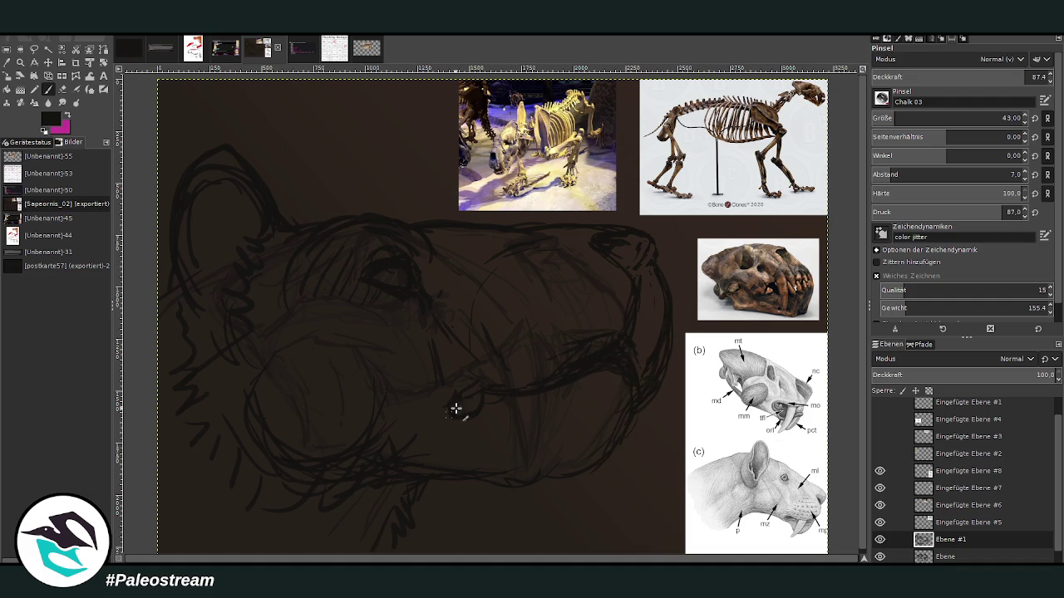
Step: Add small jaw marks, then with a 116 brush paint broad strokes below the jaw and inside the ear
key("shift+e")
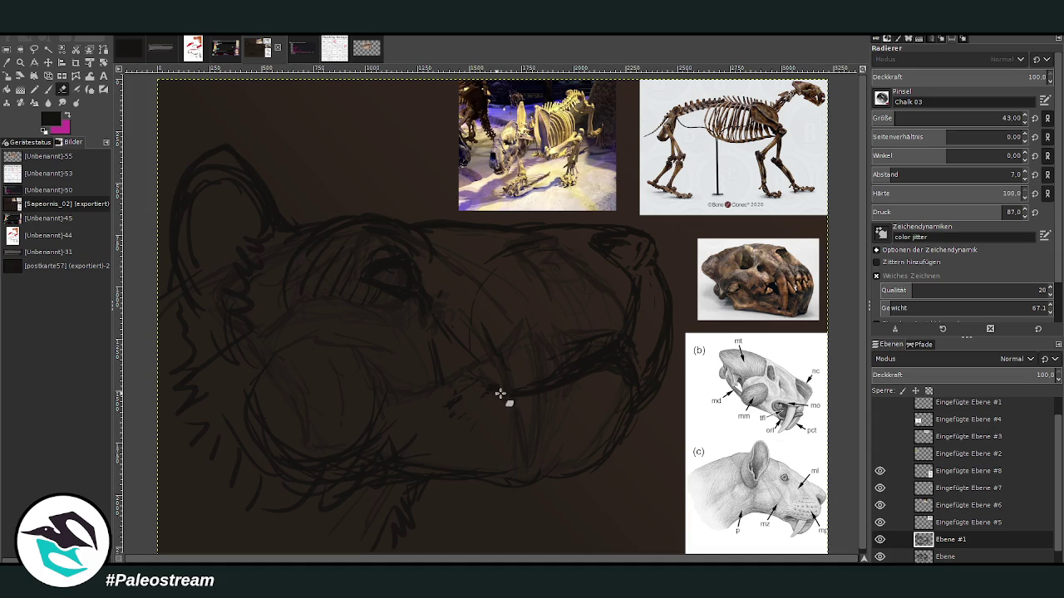
left_click(48, 89)
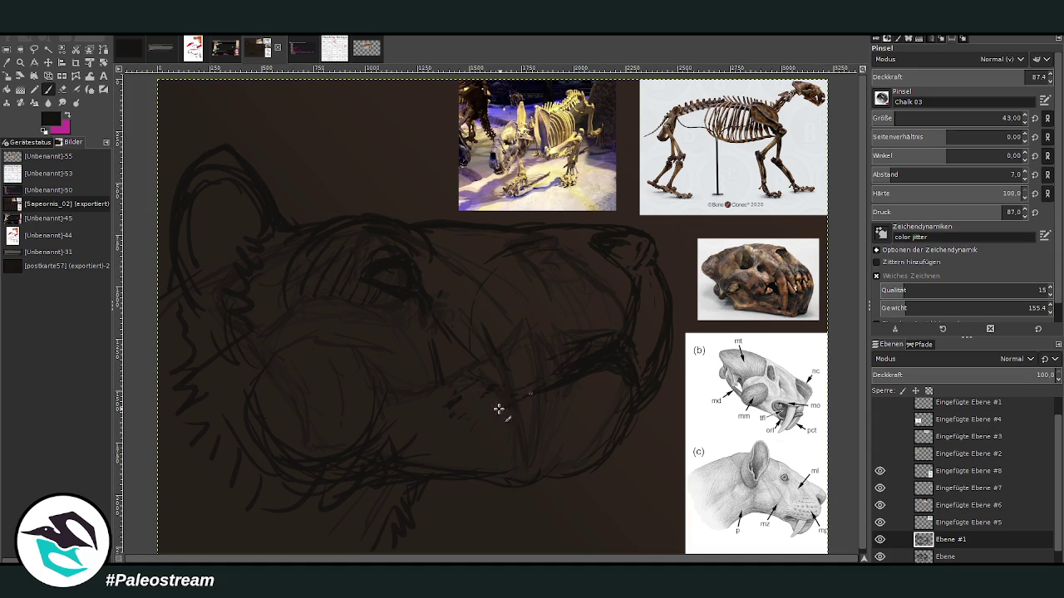
mouse_move(487, 451)
left_mouse_down()
mouse_move(464, 425)
mouse_move(447, 458)
left_mouse_up()
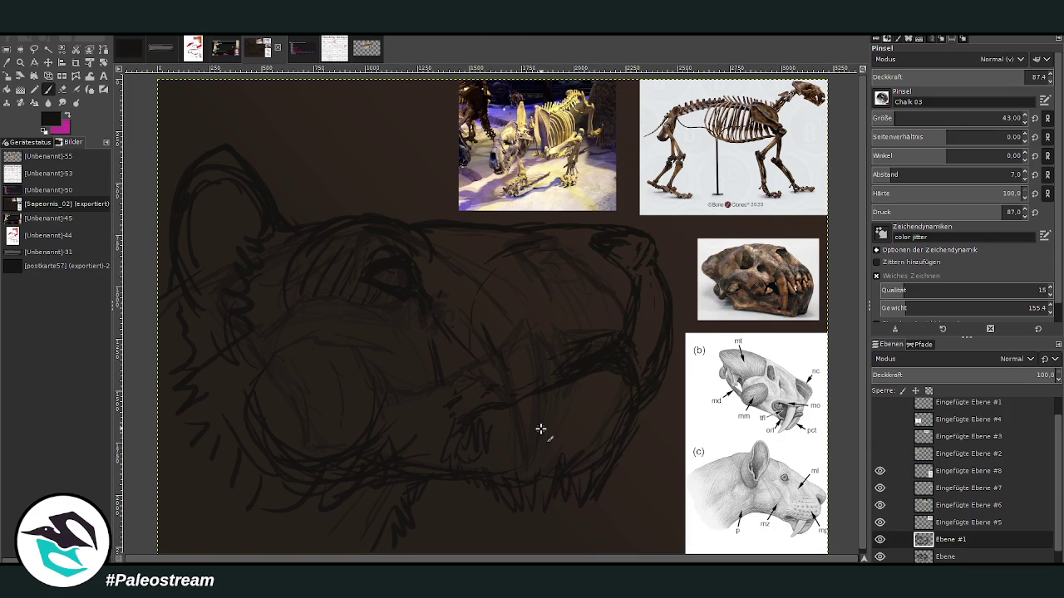
left_click(918, 113)
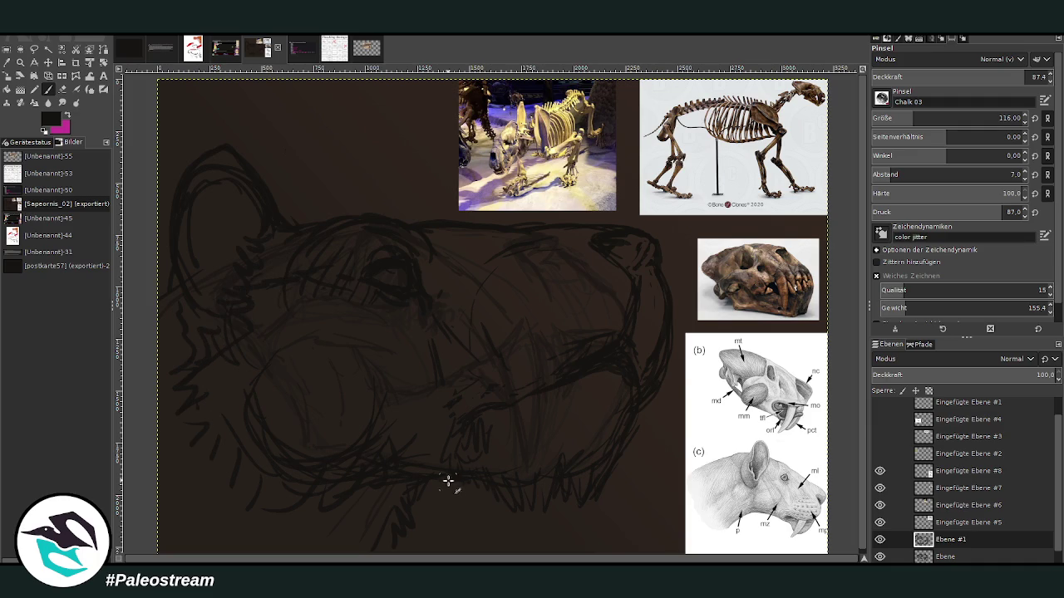
left_click_drag(449, 482, 411, 557)
left_click_drag(357, 522, 316, 536)
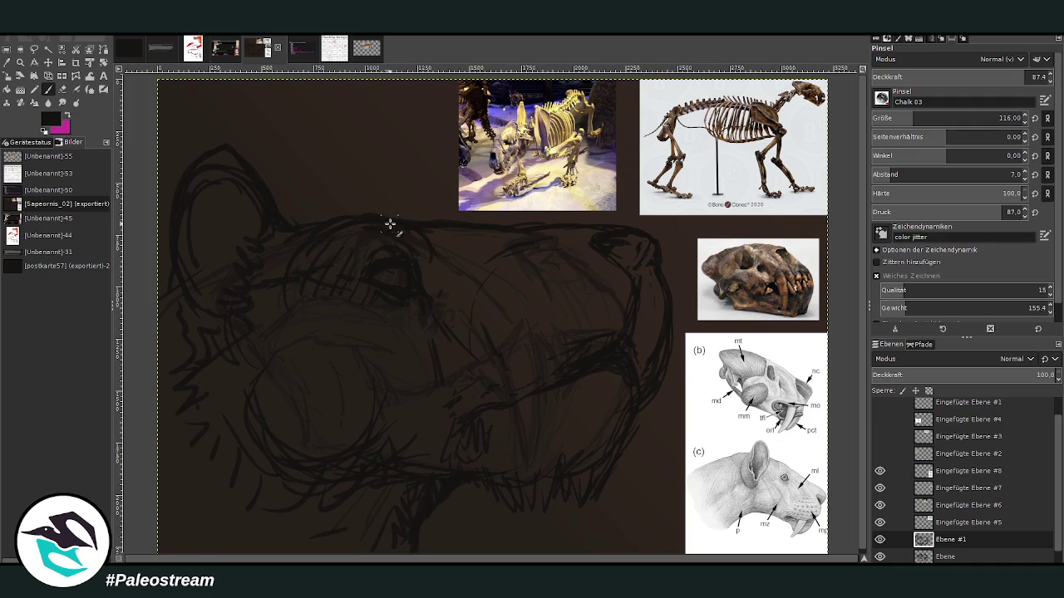
mouse_move(230, 253)
left_mouse_down()
mouse_move(237, 237)
mouse_move(213, 268)
mouse_move(221, 208)
mouse_move(232, 212)
mouse_move(238, 186)
mouse_move(223, 157)
mouse_move(195, 250)
left_mouse_up()
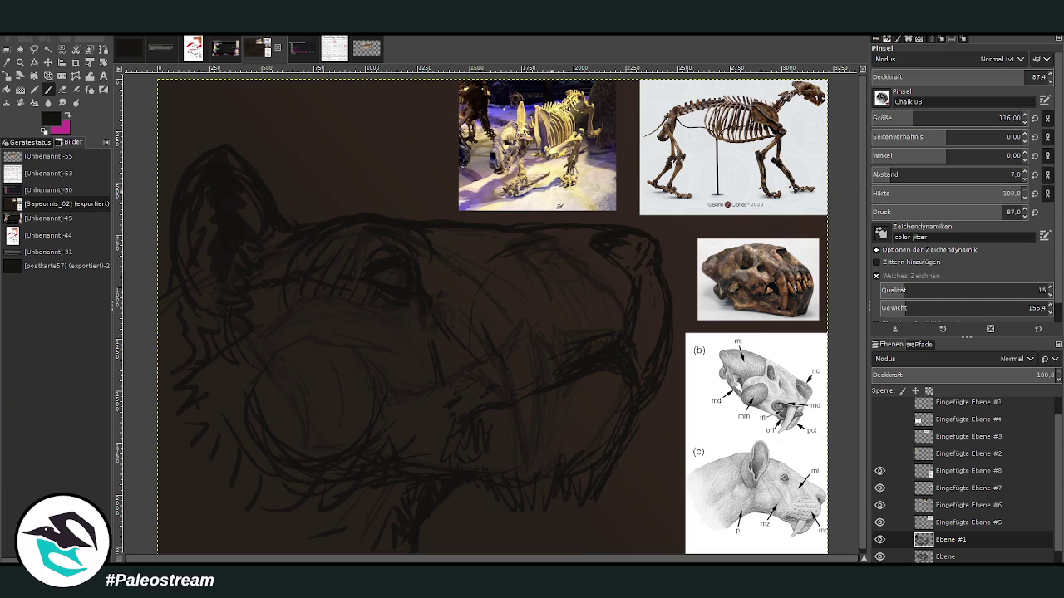
Step: Enlarge the brush to 143 and set the foreground colour to beige
left_click_drag(905, 121, 916, 121)
left_click(63, 89)
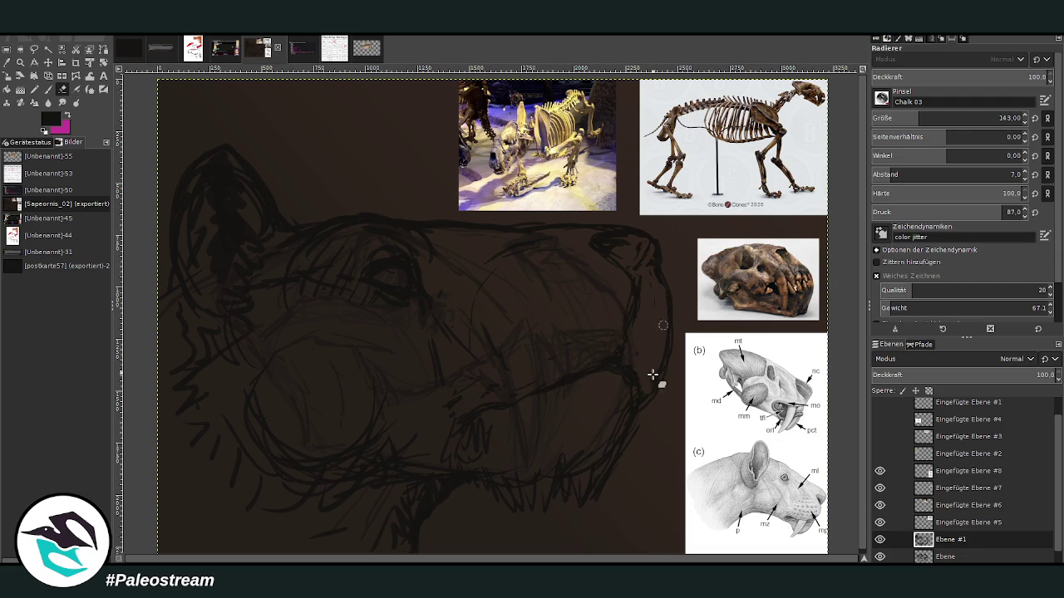
left_click(737, 374, "ctrl")
scroll(956, 118, "down", 5)
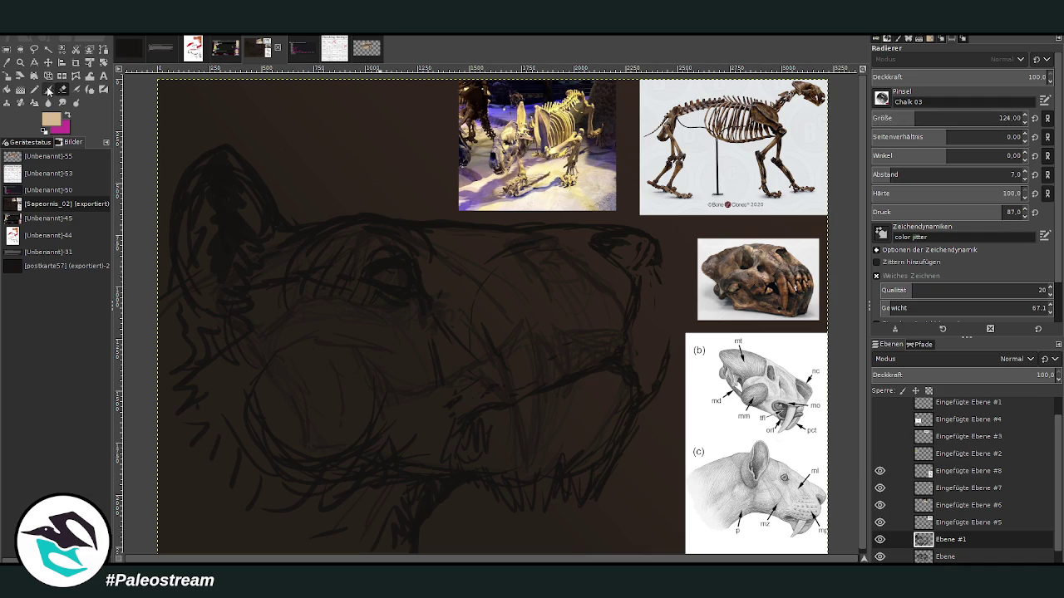
Step: Paint a light tan line down the snout front to the chin at opacity 70, brush size 80
left_click(48, 88)
mouse_move(656, 272)
left_mouse_down()
mouse_move(653, 249)
mouse_move(655, 282)
left_mouse_up()
left_click(1033, 77)
left_click_drag(653, 245, 663, 292)
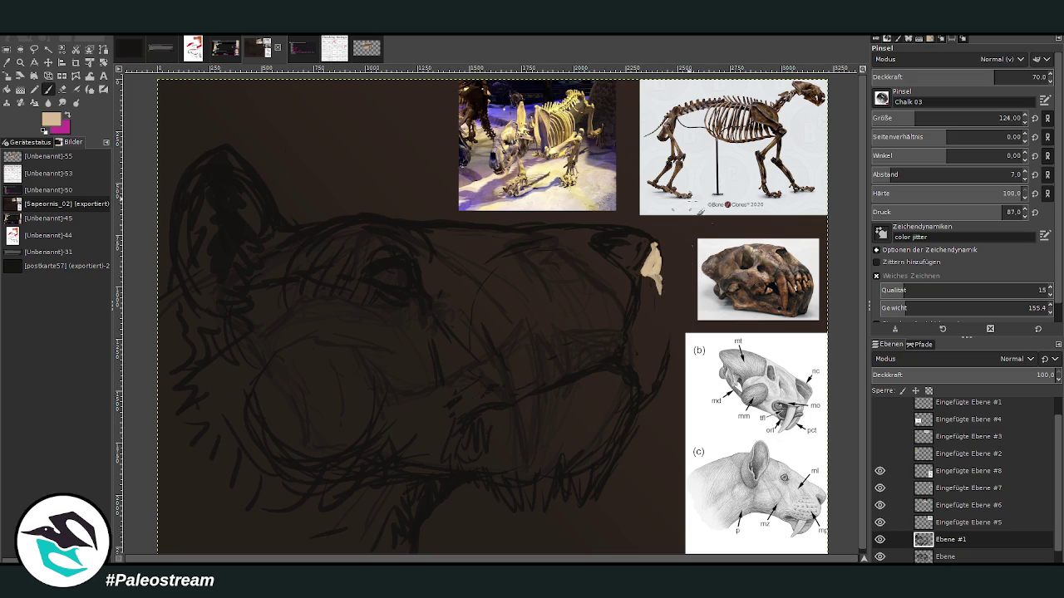
left_click_drag(922, 118, 894, 109)
mouse_move(653, 287)
left_mouse_down()
mouse_move(664, 279)
mouse_move(655, 375)
left_mouse_up()
mouse_move(653, 263)
left_mouse_down()
mouse_move(670, 329)
mouse_move(648, 408)
mouse_move(593, 500)
mouse_move(580, 456)
mouse_move(554, 458)
mouse_move(561, 471)
mouse_move(615, 467)
mouse_move(637, 409)
mouse_move(631, 378)
mouse_move(600, 474)
left_mouse_up()
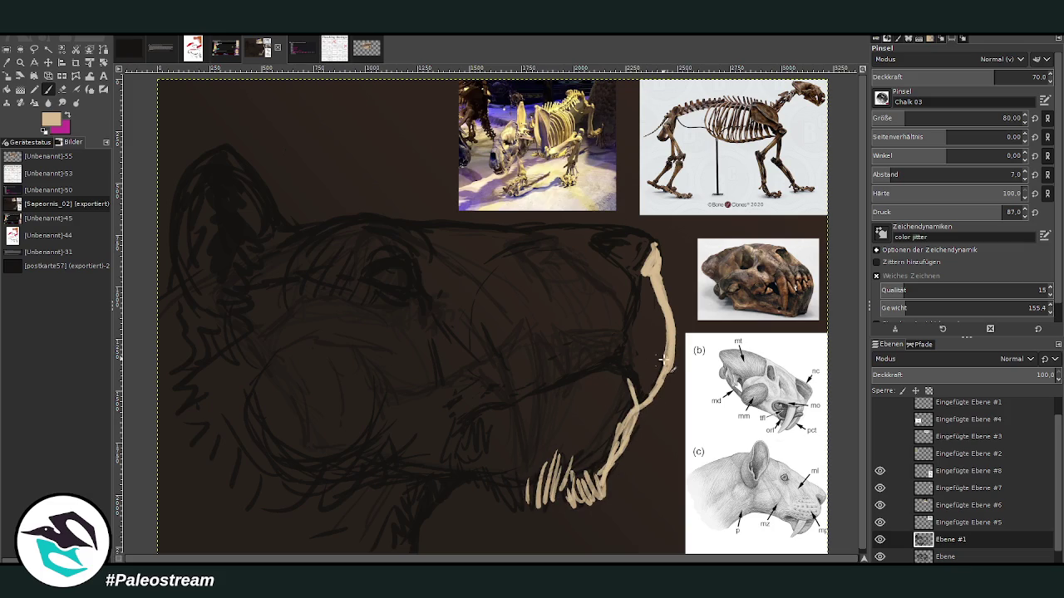
left_click_drag(638, 264, 633, 316)
Step: Trace the ear and top of the head in light tan and strengthen the snout line
mouse_move(279, 217)
left_mouse_down()
mouse_move(229, 141)
mouse_move(291, 226)
left_mouse_up()
left_click_drag(406, 218, 345, 217)
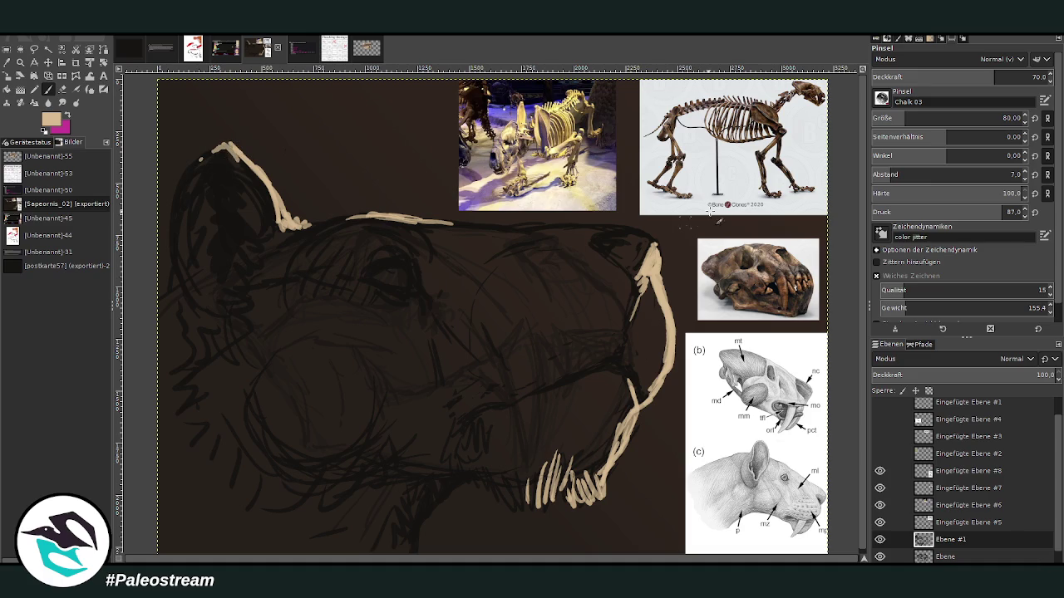
mouse_move(656, 242)
left_mouse_down()
mouse_move(641, 276)
mouse_move(671, 365)
mouse_move(647, 394)
left_mouse_up()
Step: Switch to greyish tan and shade inside the snout with long curving strokes across the muzzle
left_click(747, 403, "ctrl")
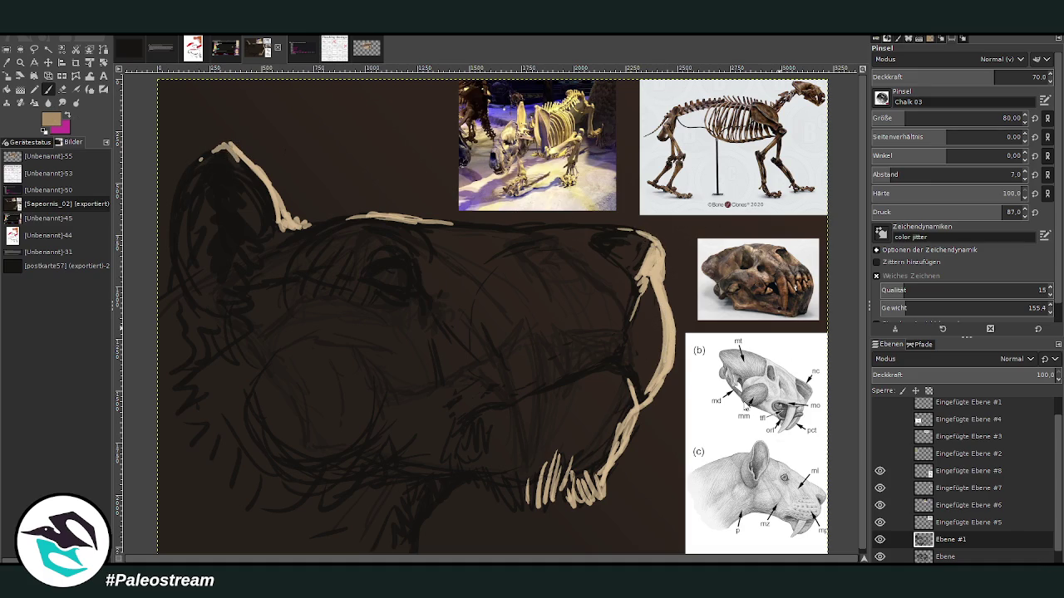
mouse_move(660, 352)
left_mouse_down()
mouse_move(646, 391)
mouse_move(638, 344)
mouse_move(654, 295)
mouse_move(638, 337)
left_mouse_up()
mouse_move(635, 288)
left_mouse_down()
mouse_move(616, 352)
mouse_move(600, 366)
mouse_move(589, 356)
left_mouse_up()
left_click_drag(607, 316, 541, 379)
left_click_drag(615, 344, 530, 388)
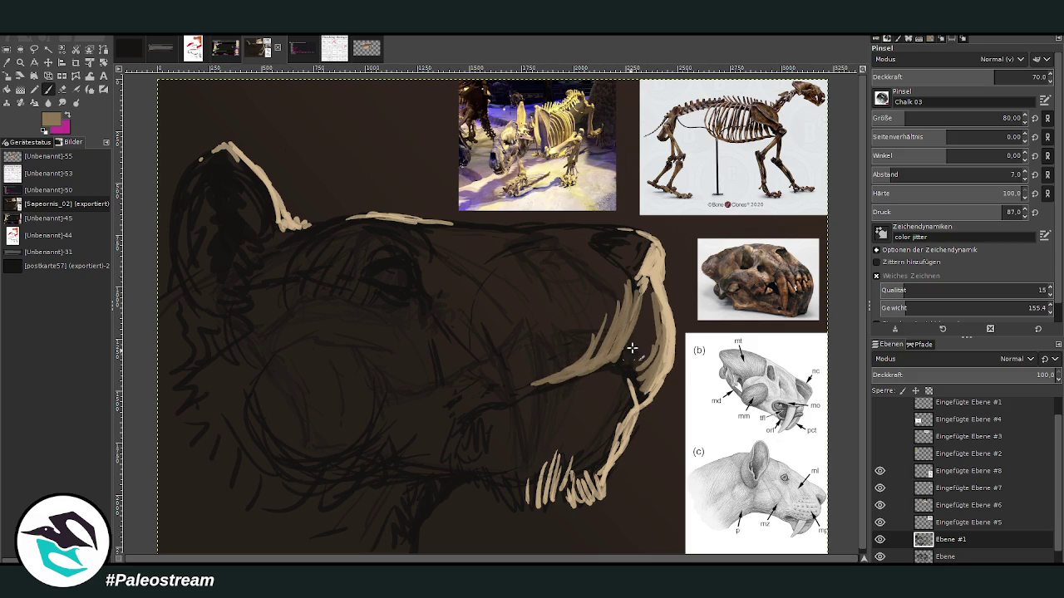
left_click_drag(599, 356, 461, 416)
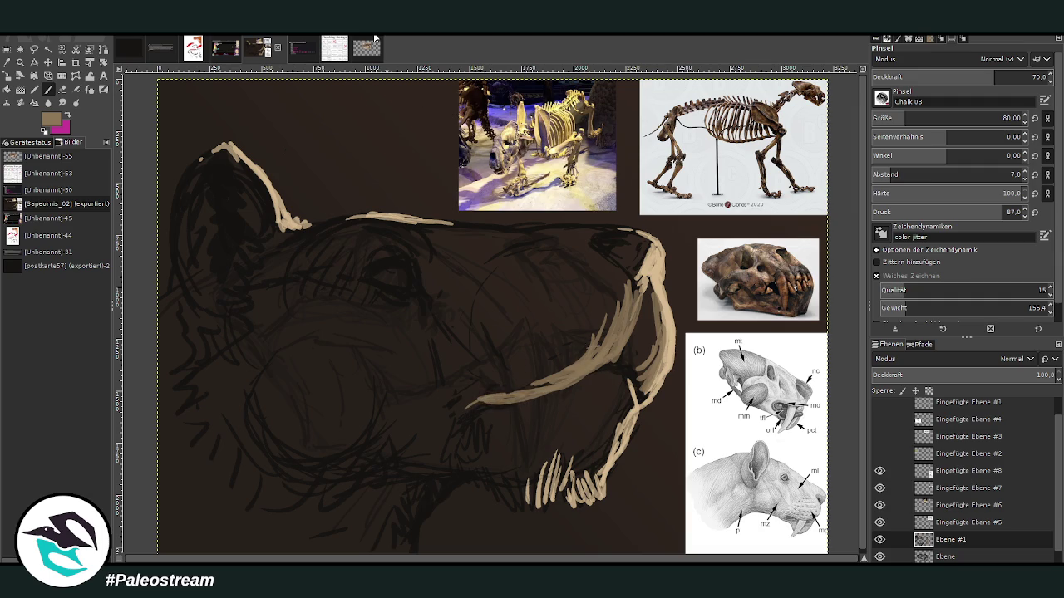
Step: Hatch the upper snout, right snout edge and lower jaw with light tan strokes
mouse_move(625, 284)
left_mouse_down()
mouse_move(595, 354)
mouse_move(598, 344)
left_mouse_up()
mouse_move(619, 298)
left_mouse_down()
mouse_move(569, 361)
mouse_move(587, 332)
left_mouse_up()
left_click_drag(654, 350, 634, 374)
mouse_move(656, 329)
left_mouse_down()
mouse_move(631, 369)
mouse_move(633, 355)
left_mouse_up()
left_click_drag(655, 295, 595, 459)
mouse_move(635, 408)
left_mouse_down()
mouse_move(620, 452)
mouse_move(592, 484)
left_mouse_up()
mouse_move(600, 427)
left_mouse_down()
mouse_move(584, 433)
mouse_move(568, 486)
left_mouse_up()
left_click_drag(615, 391, 576, 474)
mouse_move(573, 432)
left_mouse_down()
mouse_move(557, 500)
mouse_move(553, 460)
left_mouse_up()
left_click_drag(595, 399, 573, 439)
left_click_drag(605, 378, 564, 432)
left_click_drag(578, 389, 550, 465)
mouse_move(557, 422)
left_mouse_down()
mouse_move(542, 466)
mouse_move(528, 449)
left_mouse_up()
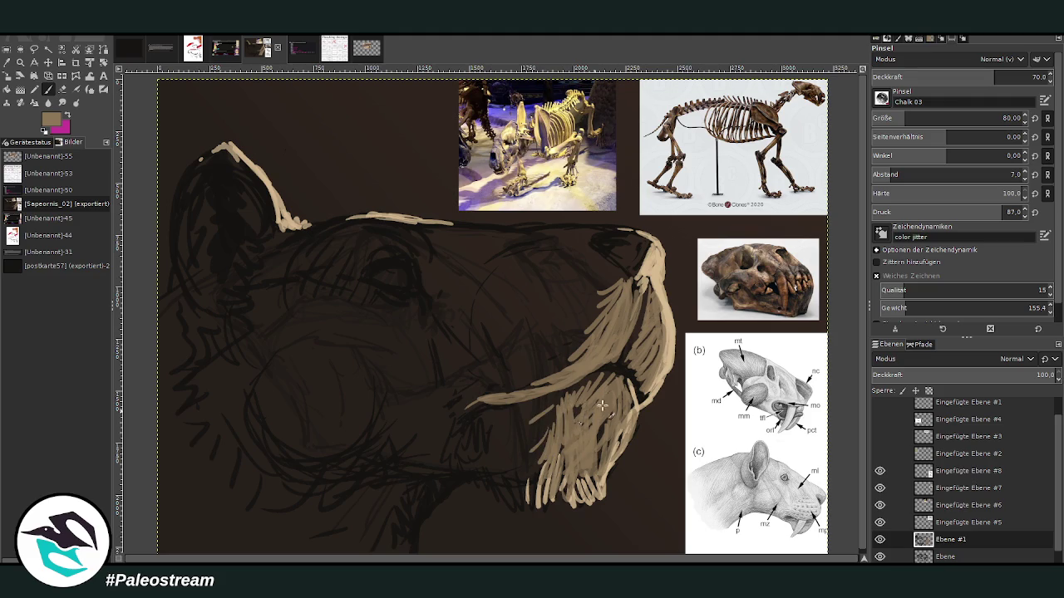
left_click_drag(629, 263, 610, 284)
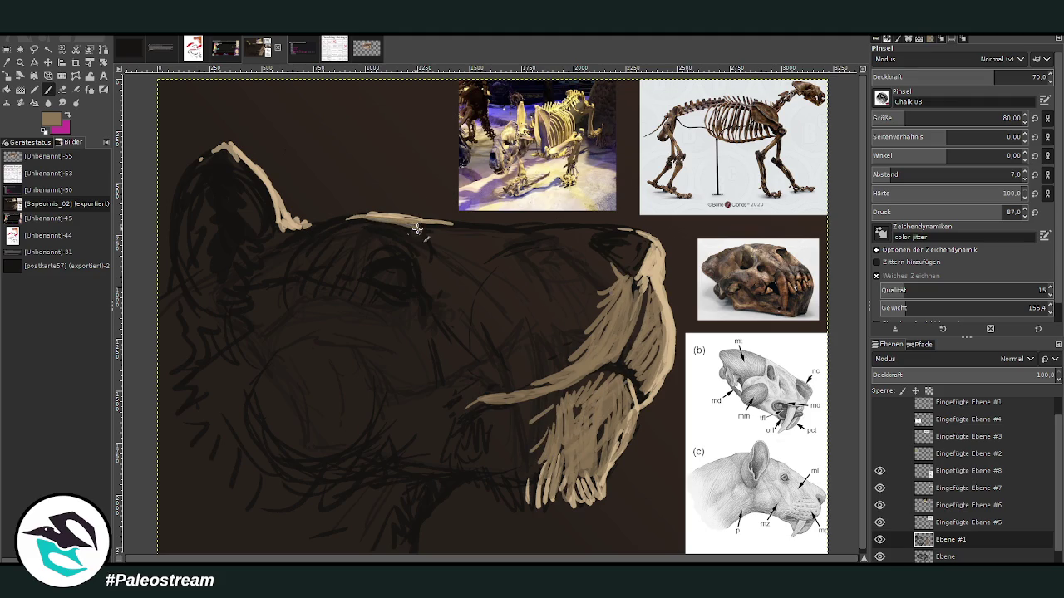
Step: Extend the light forehead line toward the ear and up the ear's edges in tan
mouse_move(362, 220)
left_mouse_down()
mouse_move(292, 222)
mouse_move(236, 156)
left_mouse_up()
left_click_drag(284, 234, 264, 209)
mouse_move(236, 161)
left_mouse_down()
mouse_move(258, 251)
mouse_move(259, 202)
mouse_move(239, 167)
left_mouse_up()
Step: In dark brown with a 234 brush, fill the inner ear, then at size 65 darken below the ear and eye
left_click(742, 443, "ctrl")
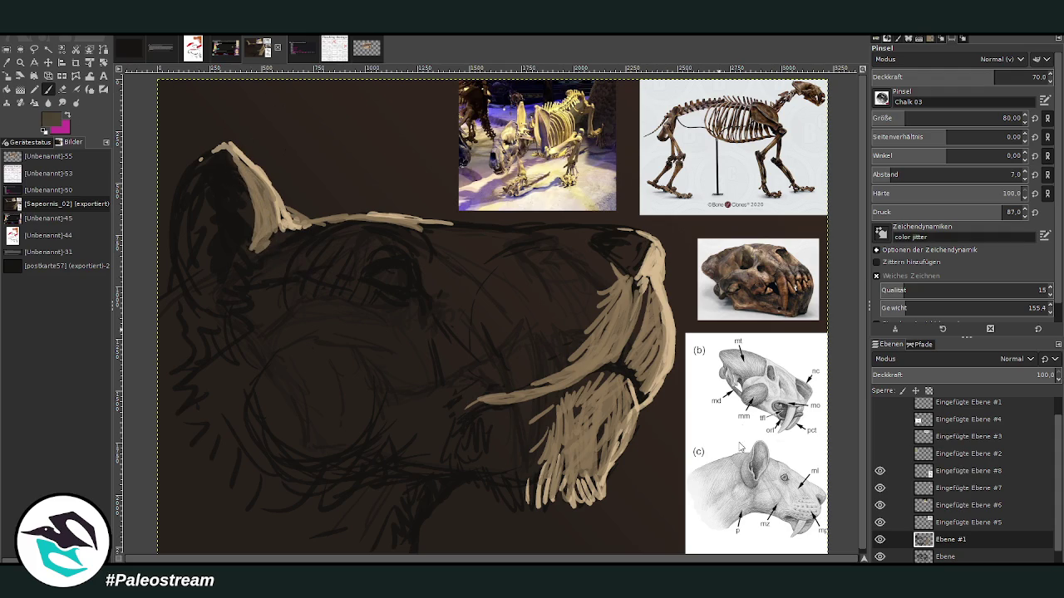
left_click(933, 117)
mouse_move(254, 220)
left_mouse_down()
mouse_move(238, 221)
mouse_move(236, 249)
left_mouse_up()
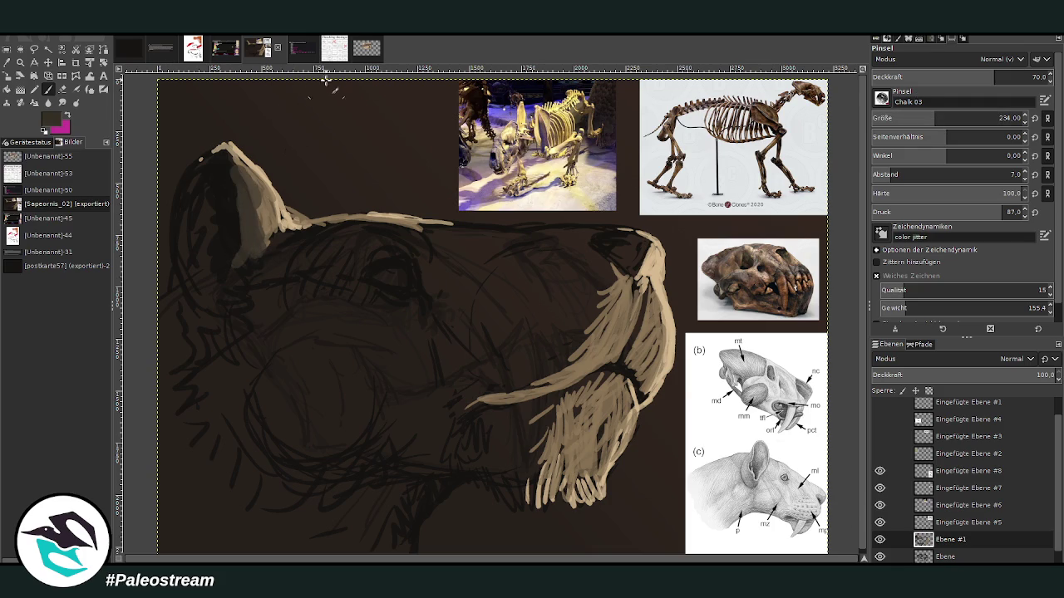
mouse_move(248, 226)
left_mouse_down()
mouse_move(233, 237)
mouse_move(225, 202)
mouse_move(200, 221)
mouse_move(207, 148)
left_mouse_up()
left_click_drag(955, 118, 898, 102)
key("bracketright")
left_click_drag(206, 257, 228, 323)
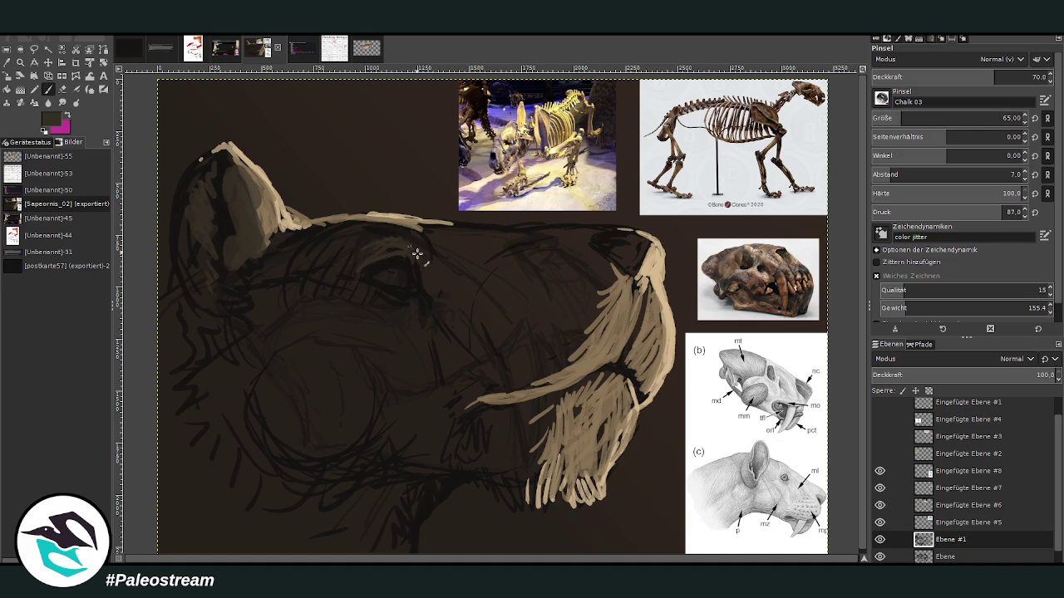
left_click_drag(359, 273, 380, 294)
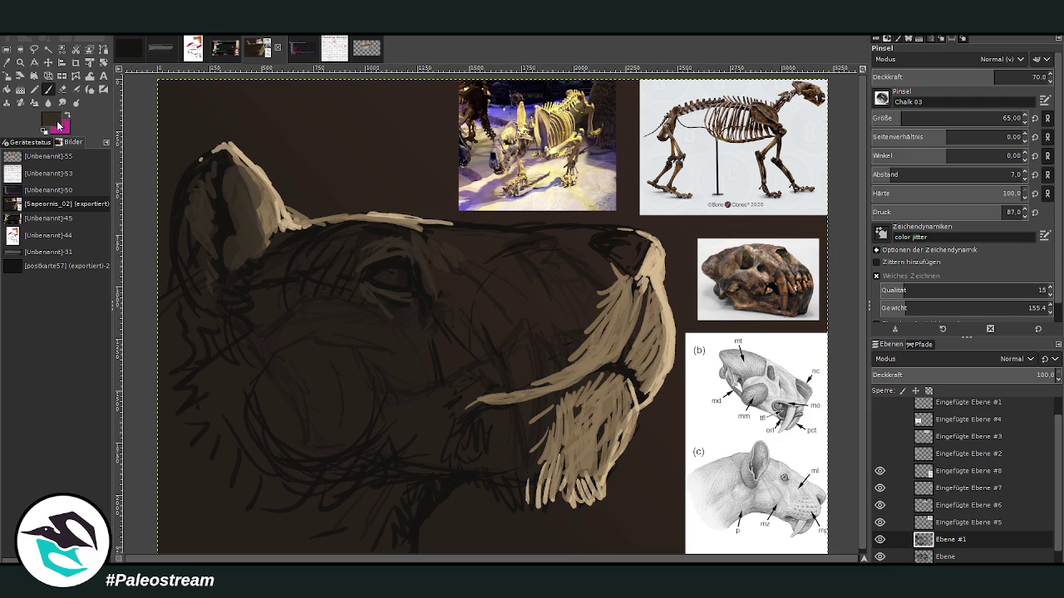
Step: With a 197 brush, shade under the jaw and upper muzzle, and highlight the nose top
left_click_drag(931, 118, 998, 118)
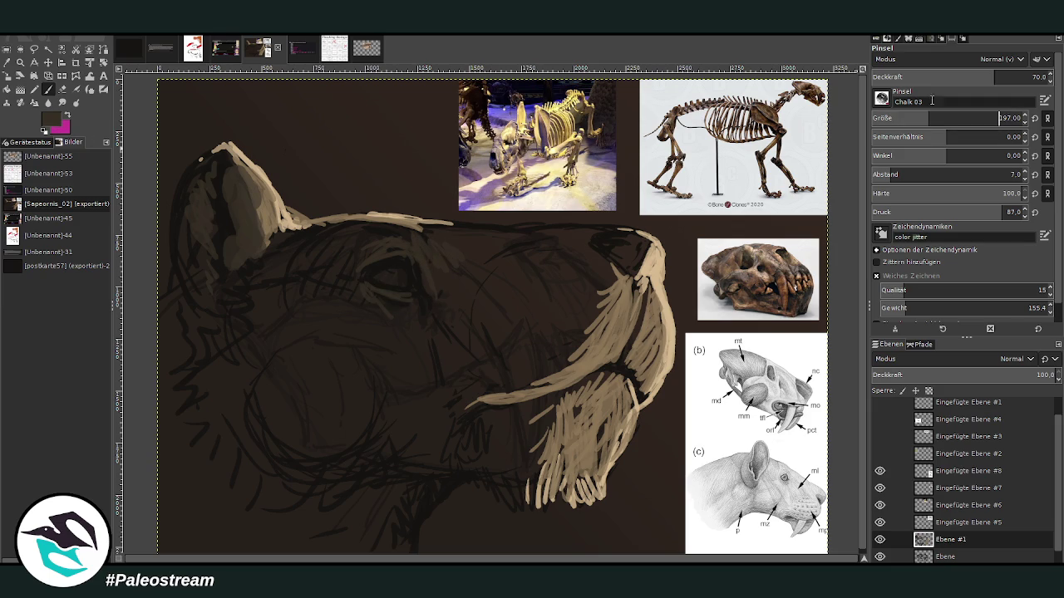
mouse_move(463, 408)
left_mouse_down()
mouse_move(536, 389)
mouse_move(491, 399)
mouse_move(574, 335)
mouse_move(562, 373)
mouse_move(541, 389)
left_mouse_up()
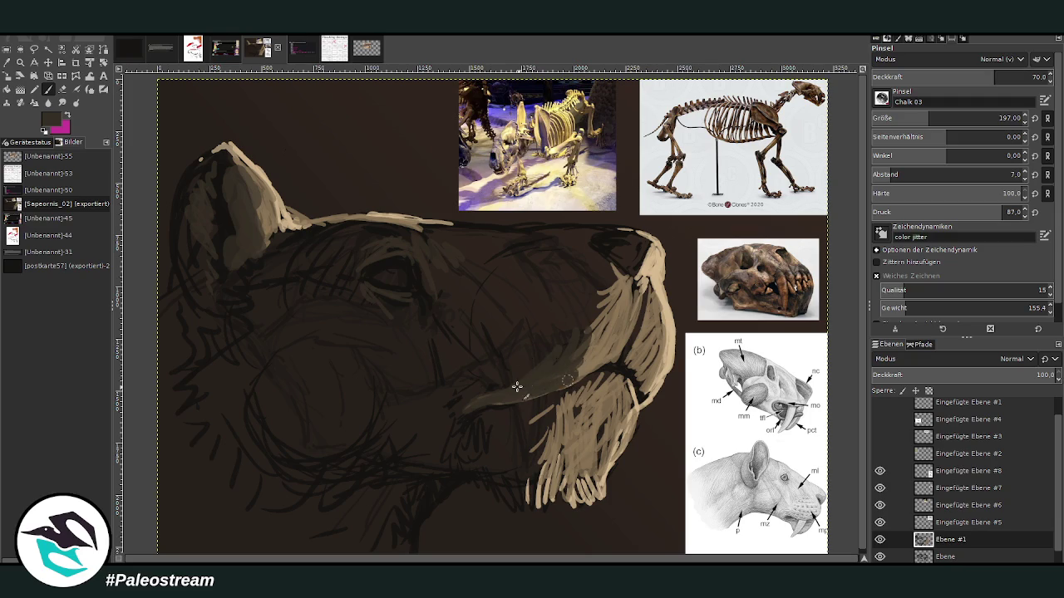
left_click_drag(586, 342, 592, 314)
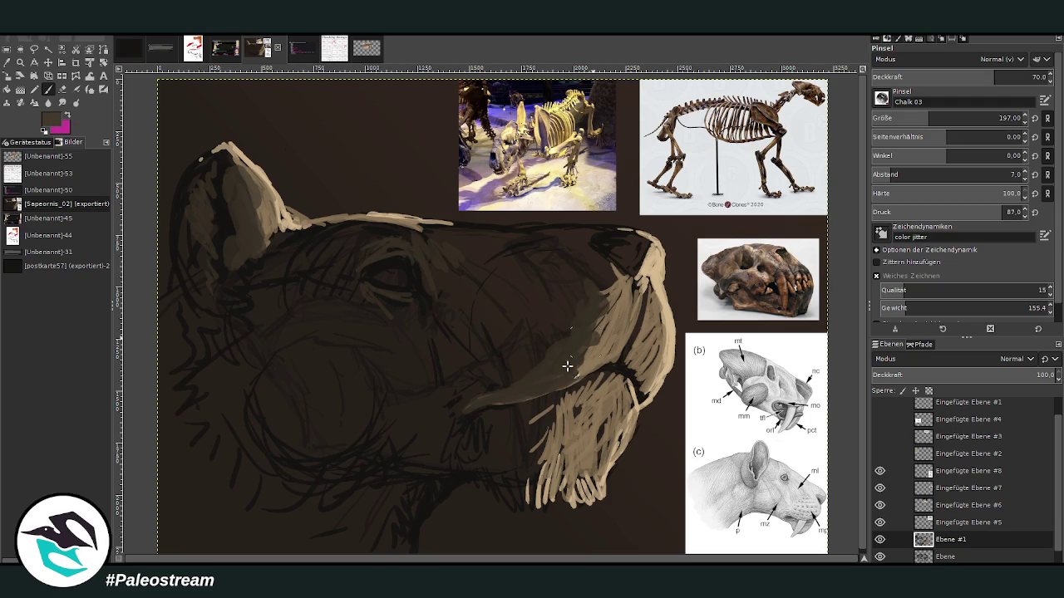
mouse_move(598, 333)
left_mouse_down()
mouse_move(615, 273)
mouse_move(553, 368)
mouse_move(607, 319)
mouse_move(625, 283)
left_mouse_up()
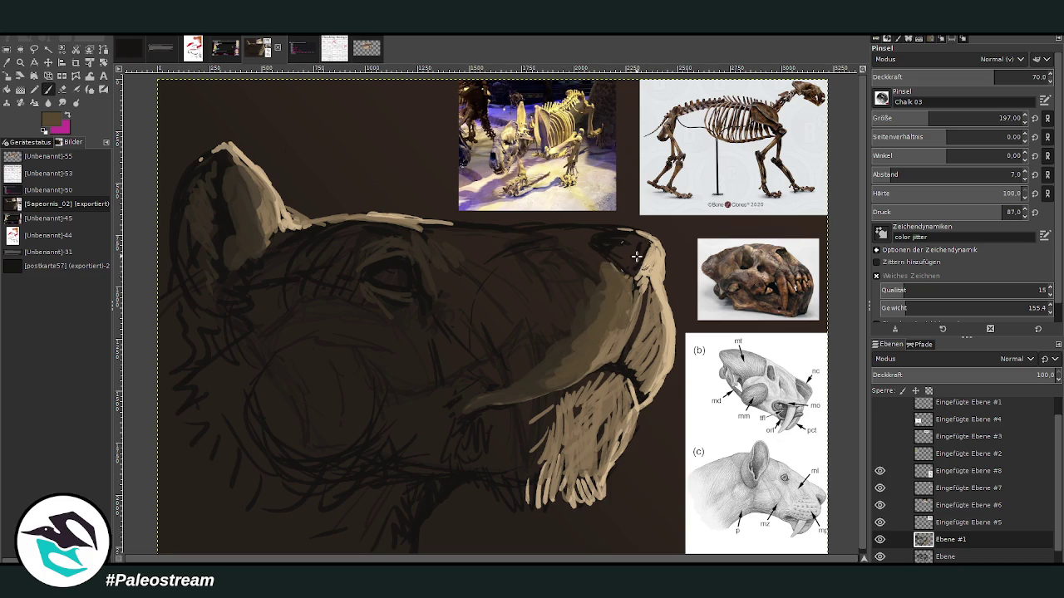
mouse_move(641, 246)
left_mouse_down()
mouse_move(597, 246)
mouse_move(598, 232)
mouse_move(634, 235)
mouse_move(572, 226)
mouse_move(415, 228)
mouse_move(300, 244)
left_mouse_up()
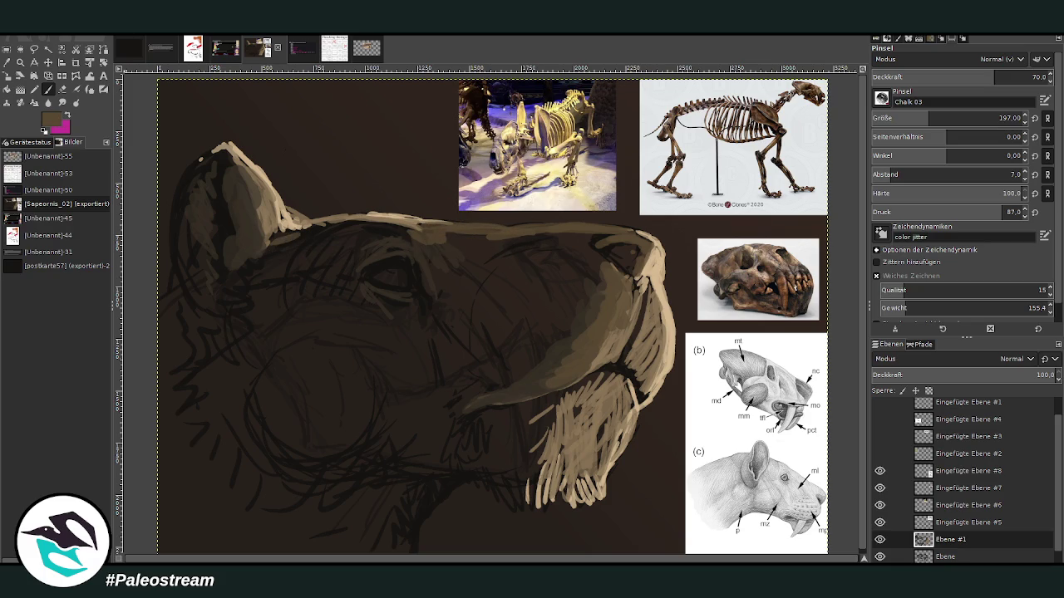
Step: Fan tan chalk strokes across the cheek below the eye and down toward the jaw
mouse_move(388, 326)
left_mouse_down()
mouse_move(271, 334)
mouse_move(352, 391)
left_mouse_up()
left_click_drag(402, 334, 378, 416)
mouse_move(410, 341)
left_mouse_down()
mouse_move(407, 376)
mouse_move(332, 306)
mouse_move(231, 318)
mouse_move(225, 389)
left_mouse_up()
left_click_drag(353, 365, 278, 436)
left_click_drag(407, 332, 366, 439)
mouse_move(432, 333)
left_mouse_down()
mouse_move(391, 429)
mouse_move(394, 453)
left_mouse_up()
mouse_move(404, 364)
left_mouse_down()
mouse_move(332, 459)
mouse_move(345, 484)
left_mouse_up()
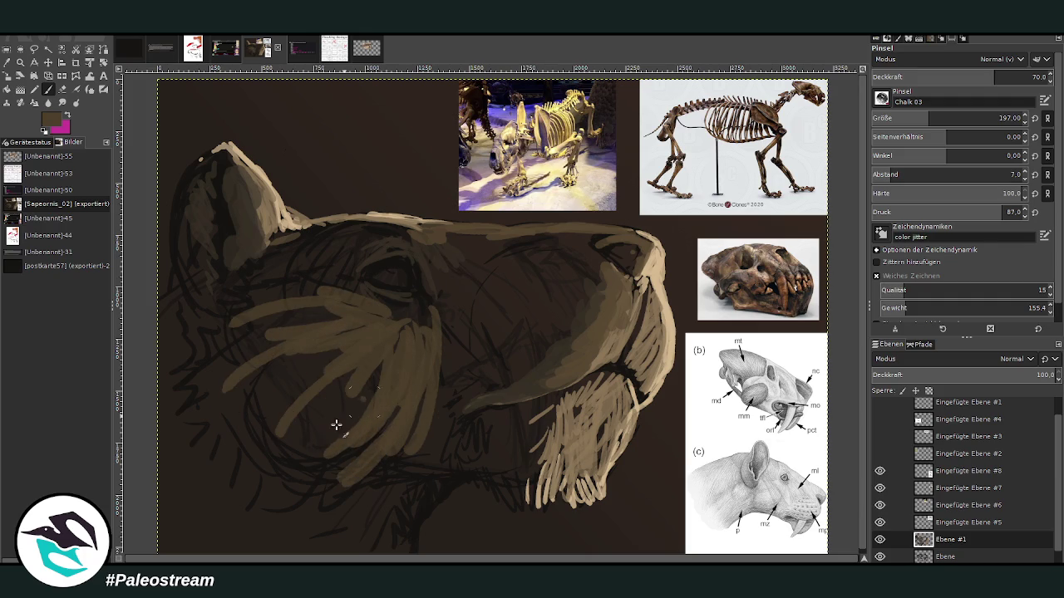
left_click_drag(369, 392, 258, 425)
mouse_move(455, 284)
left_mouse_down()
mouse_move(430, 342)
mouse_move(440, 384)
left_mouse_up()
left_click_drag(470, 329, 459, 406)
left_click_drag(482, 289, 467, 366)
left_click_drag(486, 316, 474, 389)
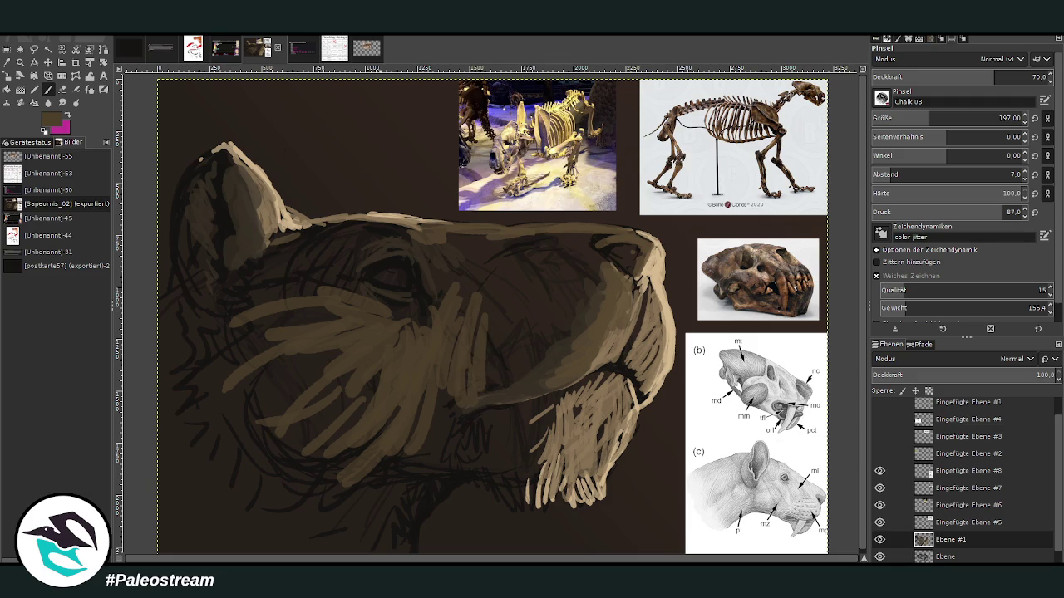
Step: Darken the cheek strokes in dark brown, broaden the forehead line, and sample its light tan
left_click(776, 448, "ctrl")
mouse_move(457, 381)
left_mouse_down()
mouse_move(442, 340)
mouse_move(485, 394)
mouse_move(498, 352)
mouse_move(517, 361)
mouse_move(560, 351)
mouse_move(427, 338)
mouse_move(451, 277)
mouse_move(425, 272)
left_mouse_up()
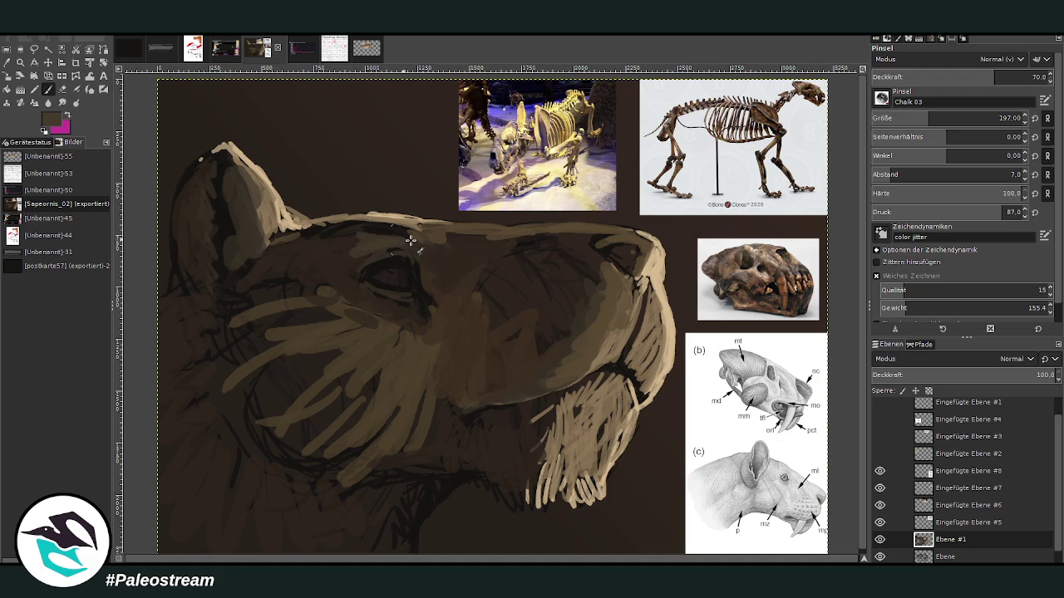
mouse_move(427, 239)
left_mouse_down()
mouse_move(297, 238)
mouse_move(309, 219)
mouse_move(297, 241)
left_mouse_up()
left_click(7, 62)
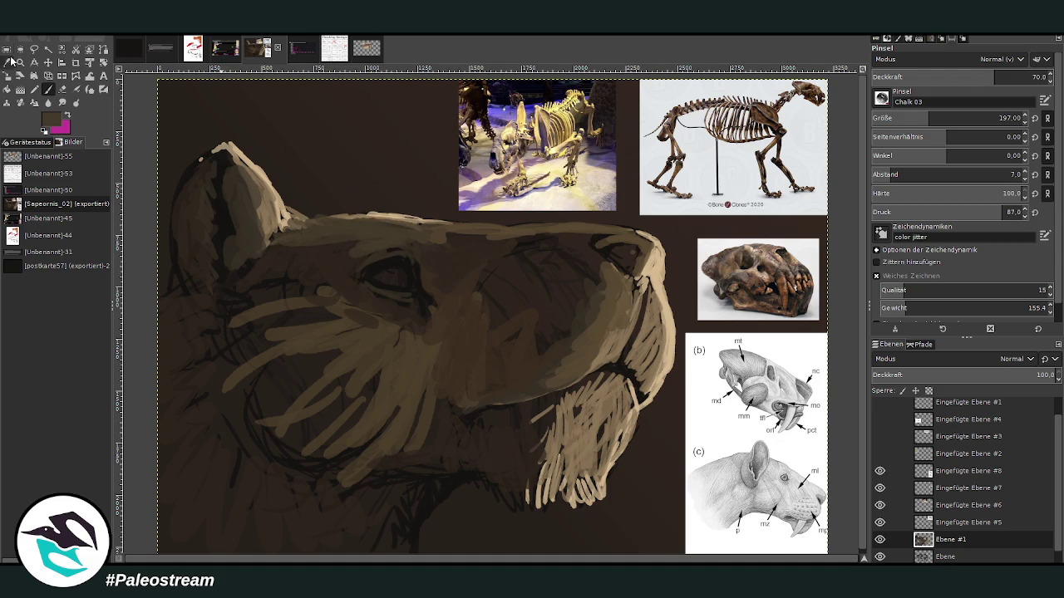
left_click(397, 214)
left_click(48, 88)
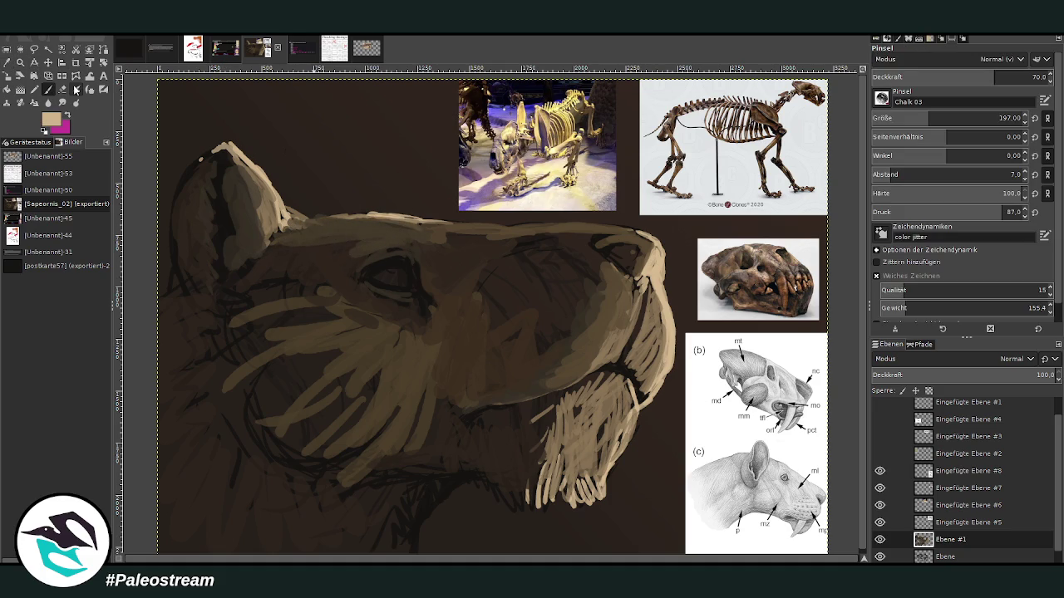
Step: At about 80 opacity, paint light tan along the ear, forehead, muzzle edge and lower jaw hatching
left_click_drag(981, 82, 998, 82)
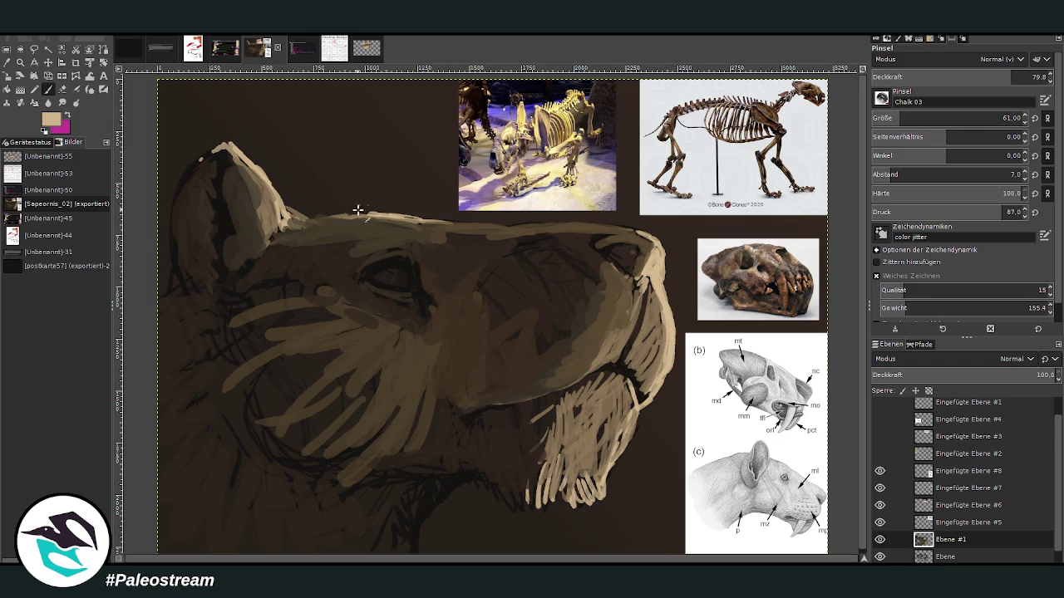
mouse_move(314, 216)
left_mouse_down()
mouse_move(286, 193)
mouse_move(283, 217)
mouse_move(279, 191)
mouse_move(237, 156)
mouse_move(197, 159)
left_mouse_up()
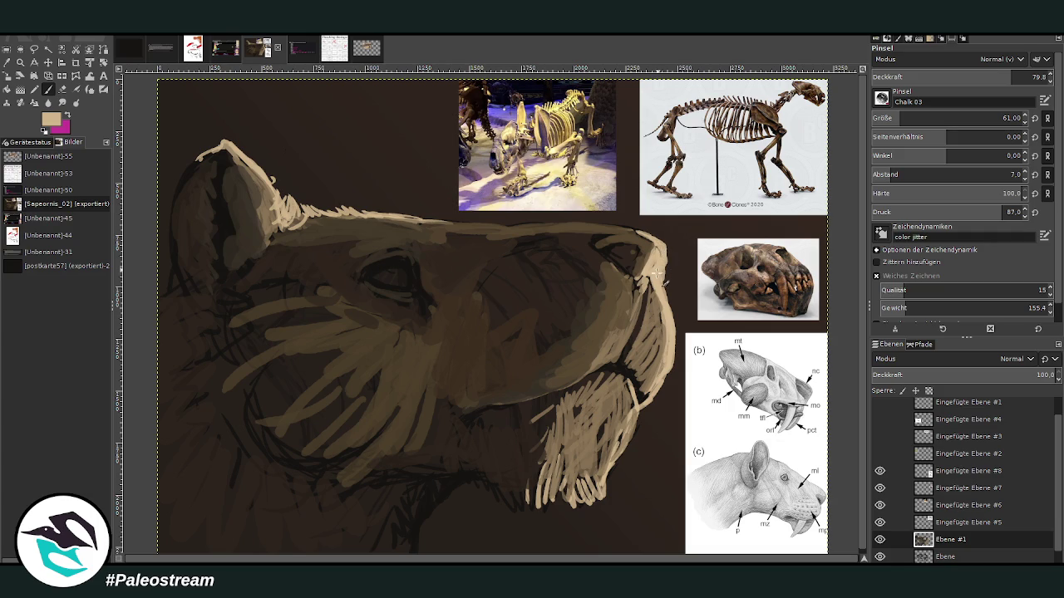
left_click_drag(647, 266, 639, 295)
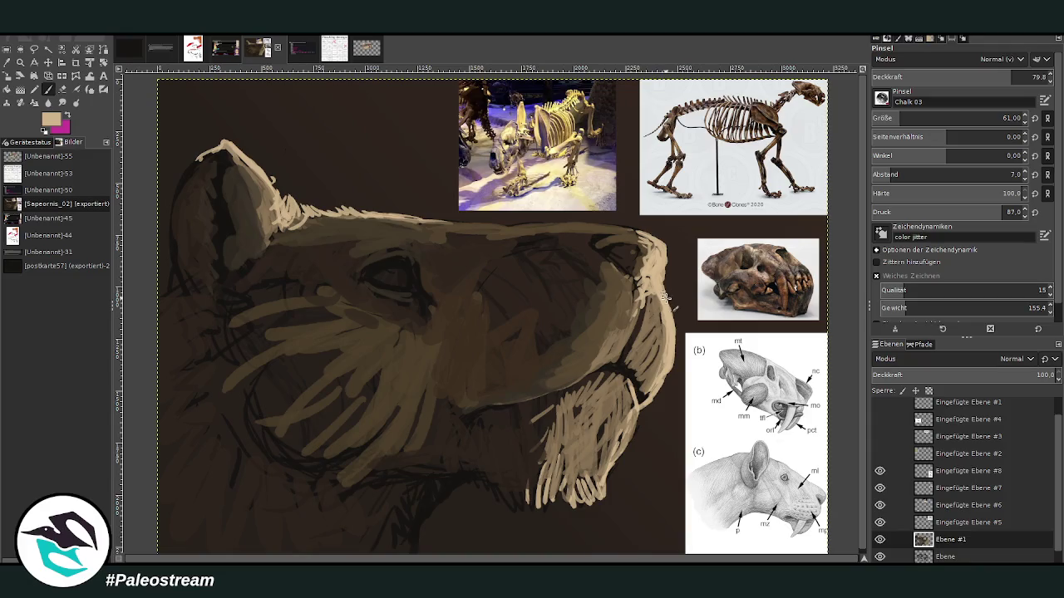
mouse_move(626, 409)
left_mouse_down()
mouse_move(622, 449)
mouse_move(603, 473)
mouse_move(556, 448)
mouse_move(558, 423)
left_mouse_up()
mouse_move(618, 373)
left_mouse_down()
mouse_move(612, 382)
mouse_move(629, 400)
left_mouse_up()
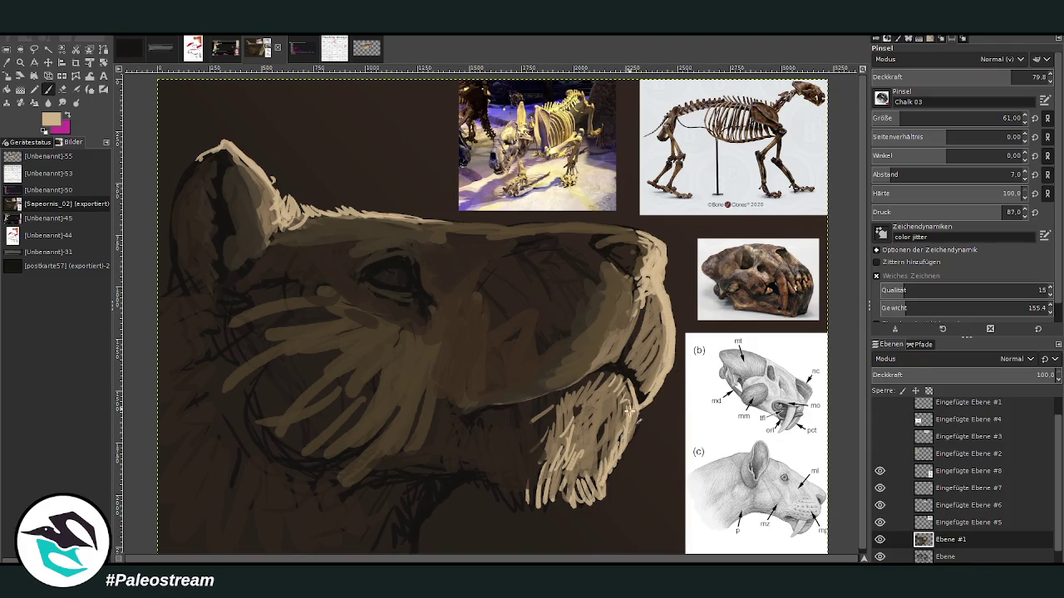
left_click_drag(615, 356, 584, 376)
Step: Add faint low-opacity strokes on the head and ear contours, then firmer fur strokes down the jaw
left_click_drag(422, 222, 457, 227)
left_click(927, 76)
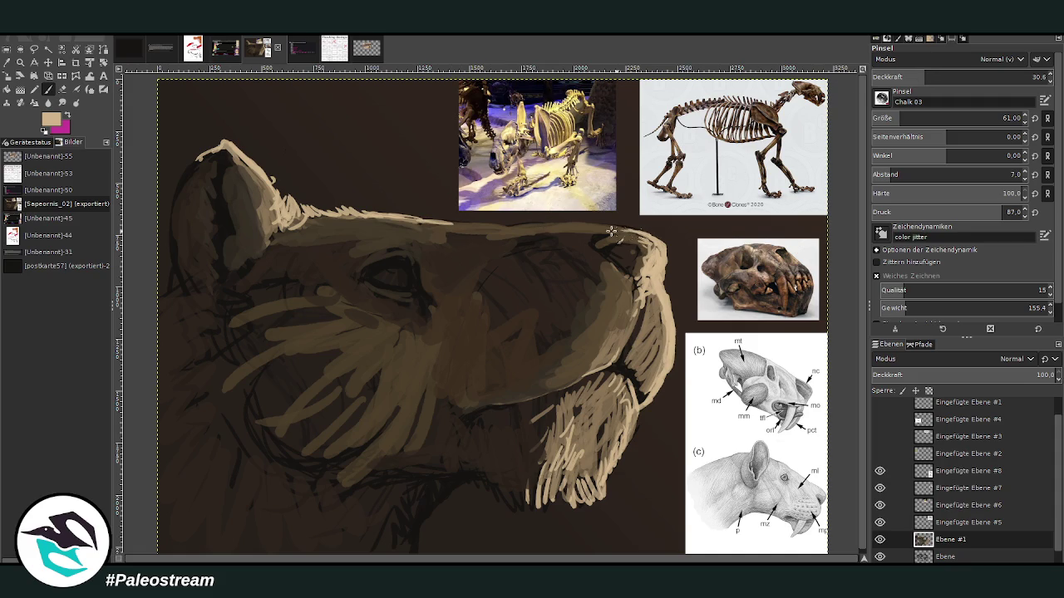
left_click_drag(273, 195, 261, 205)
left_click_drag(448, 492, 419, 531)
left_click(928, 77)
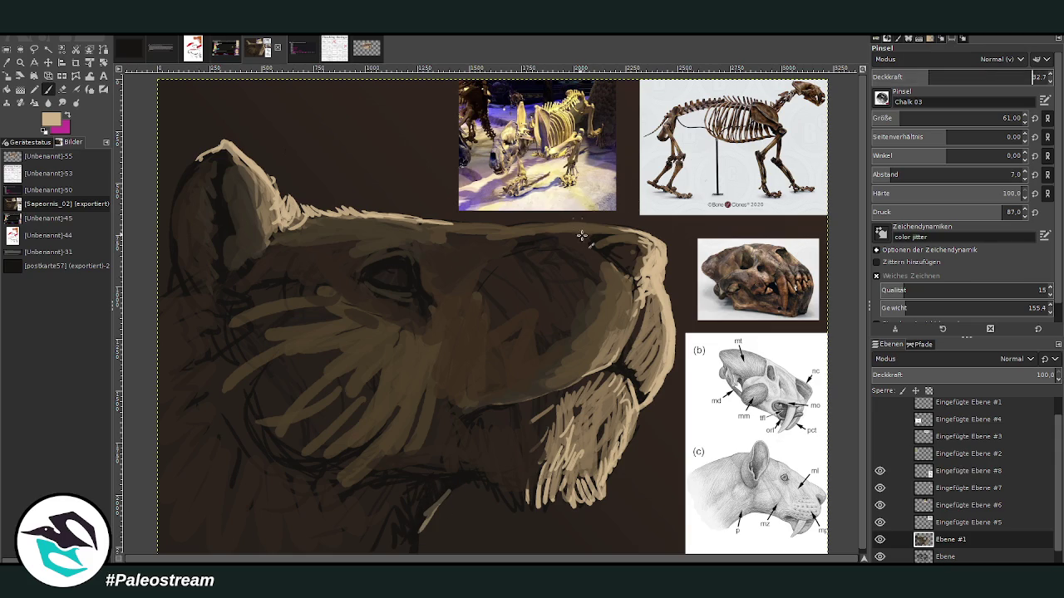
left_click(997, 76)
mouse_move(451, 495)
left_mouse_down()
mouse_move(415, 539)
mouse_move(422, 552)
mouse_move(415, 532)
mouse_move(449, 492)
mouse_move(422, 489)
mouse_move(455, 491)
mouse_move(457, 480)
left_mouse_up()
left_click(777, 395, "ctrl")
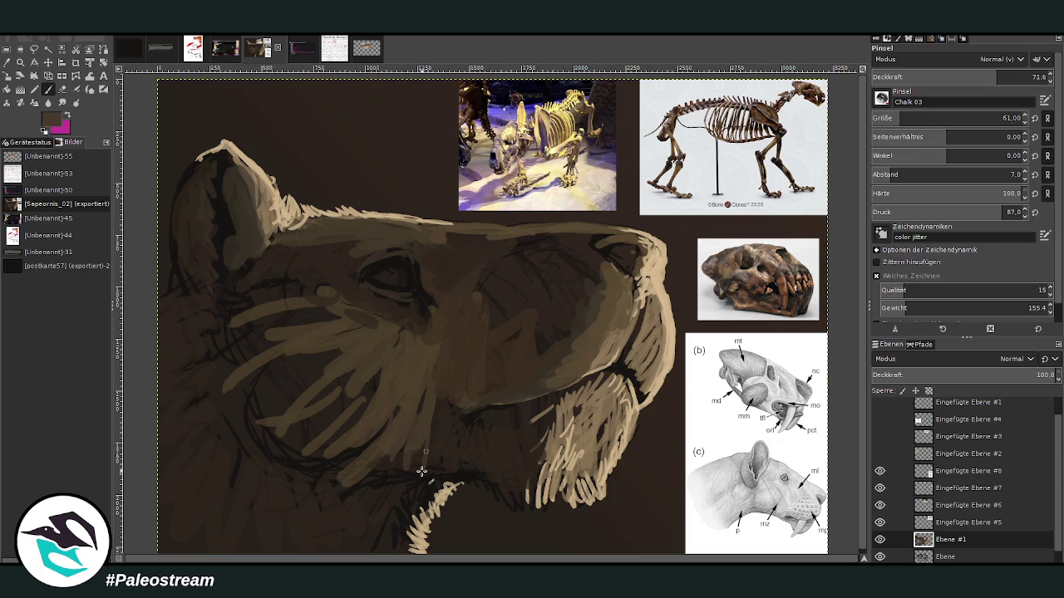
Step: Set the brush to size 129 and opacity 82.3, and paint tan strokes over the lower cheek and jaw
left_click_drag(910, 118, 935, 118)
left_click_drag(997, 76, 1019, 75)
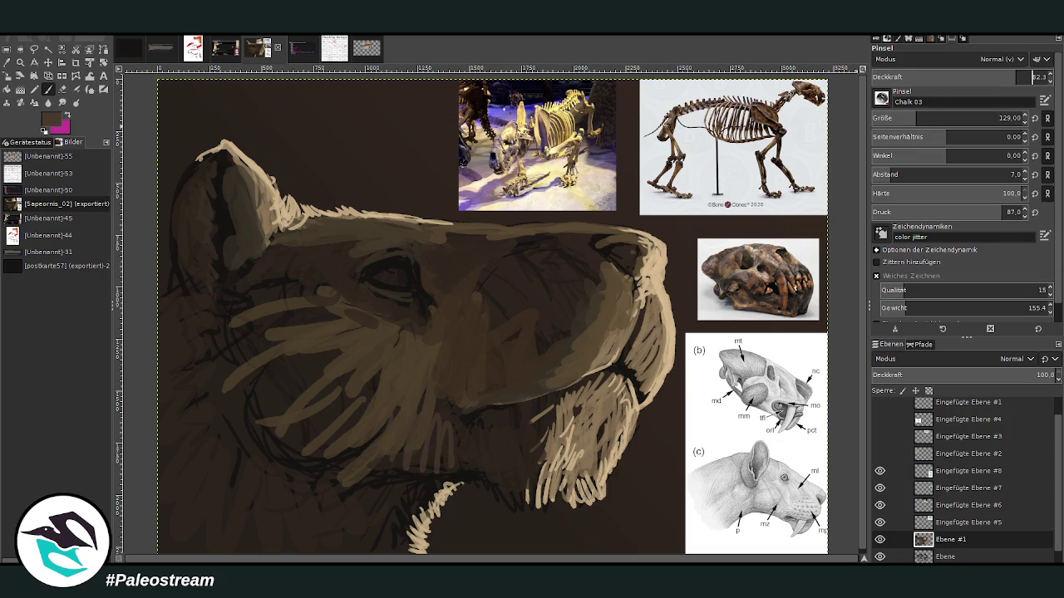
mouse_move(319, 460)
left_mouse_down()
mouse_move(379, 440)
mouse_move(418, 482)
left_mouse_up()
mouse_move(592, 461)
left_mouse_down()
mouse_move(539, 465)
mouse_move(514, 491)
mouse_move(486, 463)
mouse_move(459, 472)
mouse_move(512, 446)
mouse_move(524, 503)
mouse_move(540, 452)
mouse_move(514, 468)
mouse_move(520, 426)
mouse_move(490, 440)
mouse_move(538, 415)
mouse_move(526, 408)
left_mouse_up()
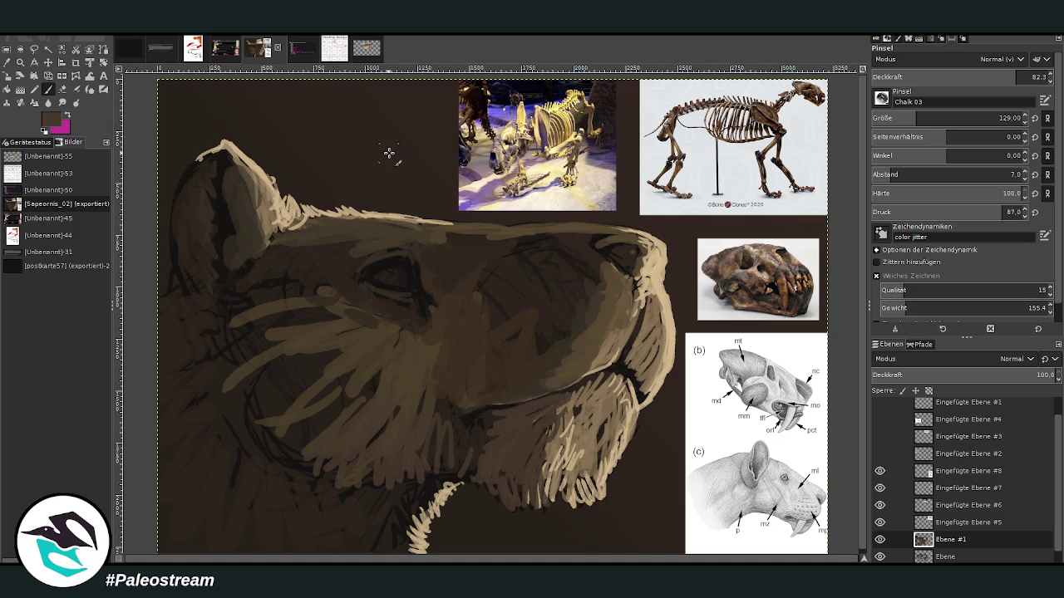
Step: Paint a near-black mouth-line shadow at opacity 94, then sample a dark brown from the canvas
left_click(731, 444, "ctrl")
left_click(728, 472, "ctrl")
mouse_move(474, 420)
left_mouse_down()
mouse_move(482, 434)
mouse_move(487, 416)
mouse_move(467, 435)
mouse_move(520, 408)
mouse_move(466, 445)
mouse_move(629, 368)
mouse_move(504, 410)
mouse_move(467, 445)
left_mouse_up()
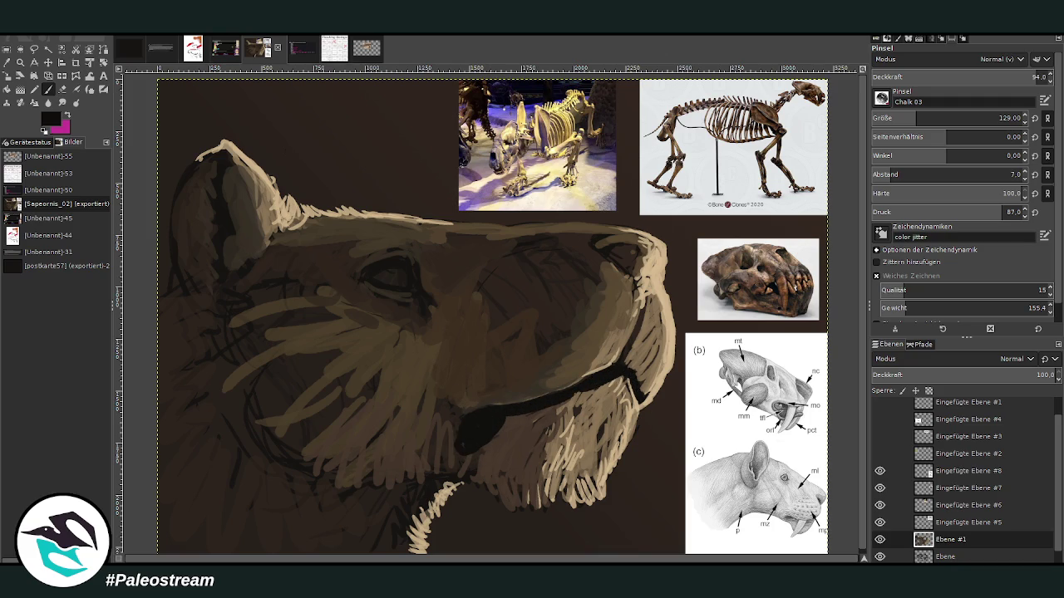
left_click(6, 64)
left_click(552, 376)
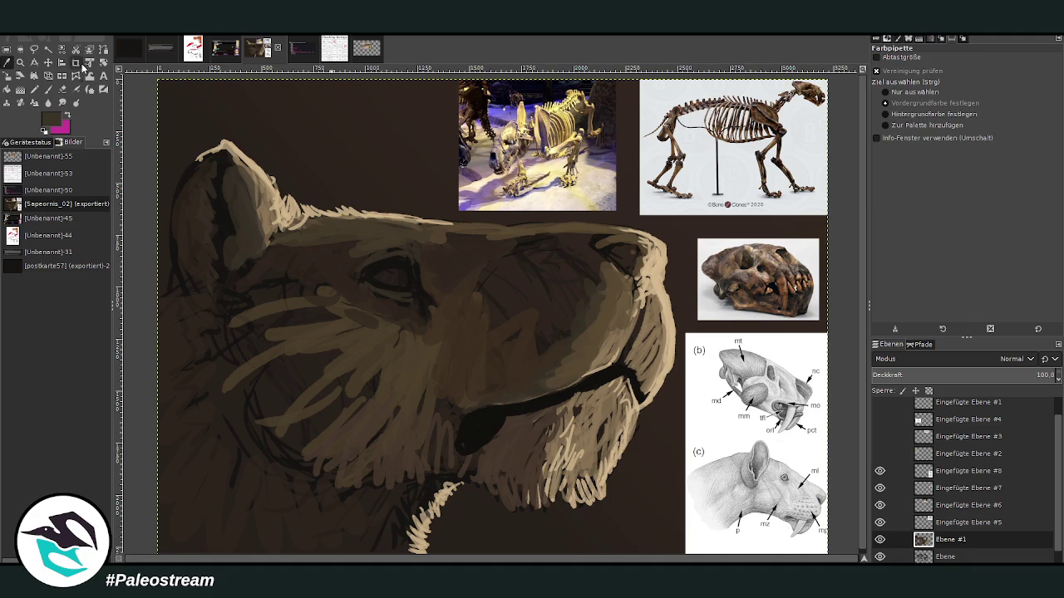
left_click(47, 89)
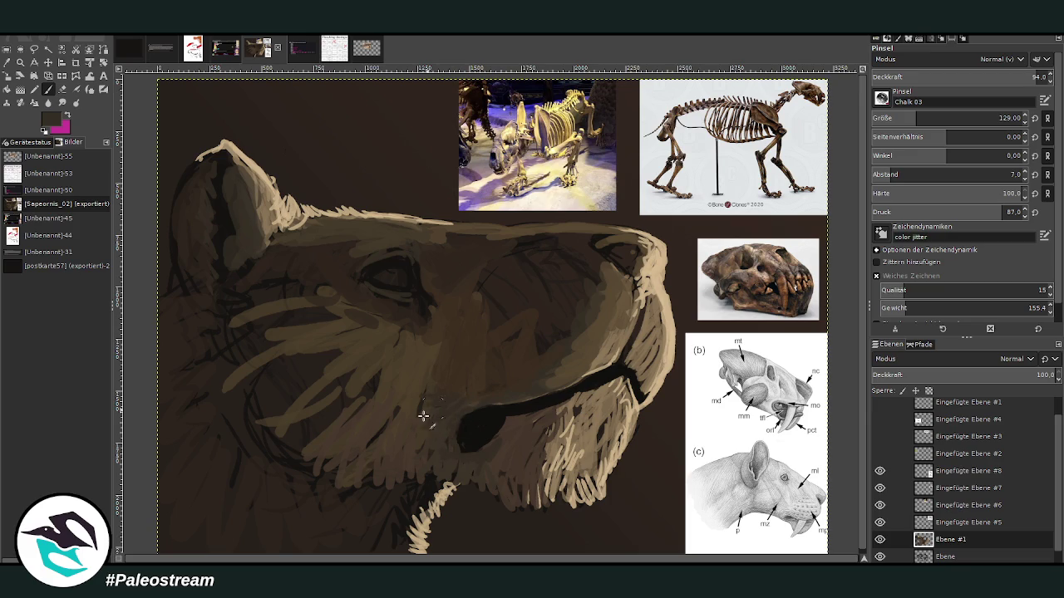
Step: Lightly hatch the cheek and muzzle, then set the brush to size 207 at about 54 opacity
mouse_move(297, 433)
left_mouse_down()
mouse_move(244, 423)
mouse_move(258, 371)
mouse_move(268, 404)
left_mouse_up()
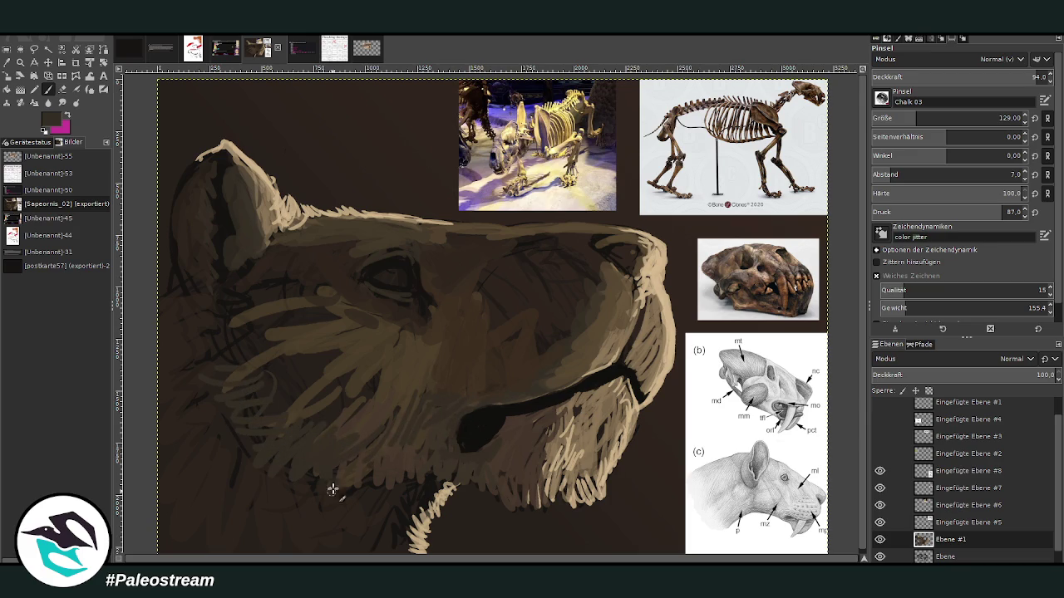
mouse_move(260, 360)
left_mouse_down()
mouse_move(205, 318)
mouse_move(256, 299)
mouse_move(238, 285)
mouse_move(212, 313)
left_mouse_up()
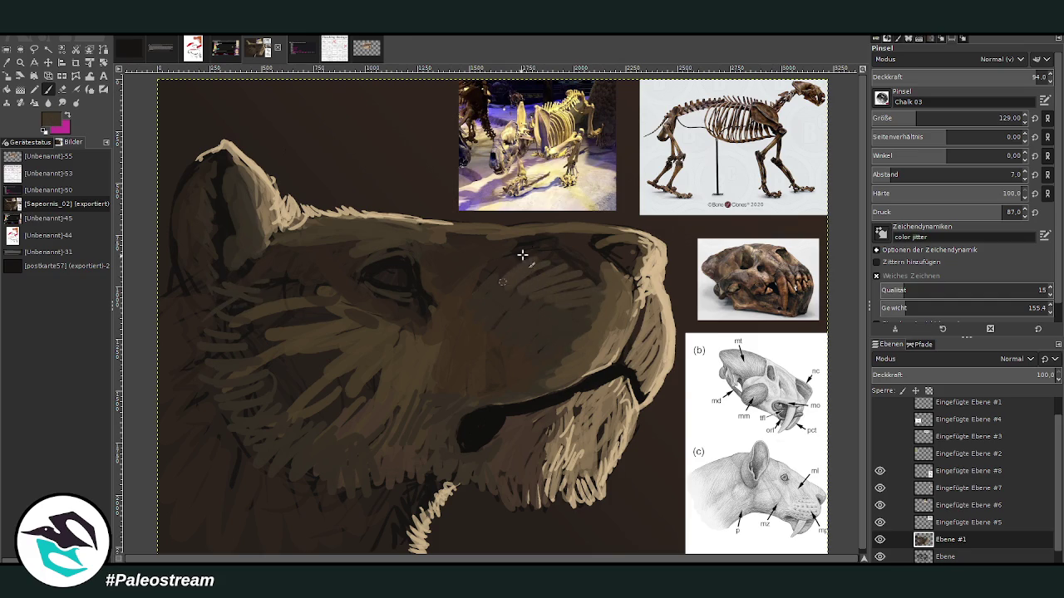
left_click_drag(914, 120, 948, 71)
left_click_drag(1028, 77, 1018, 76)
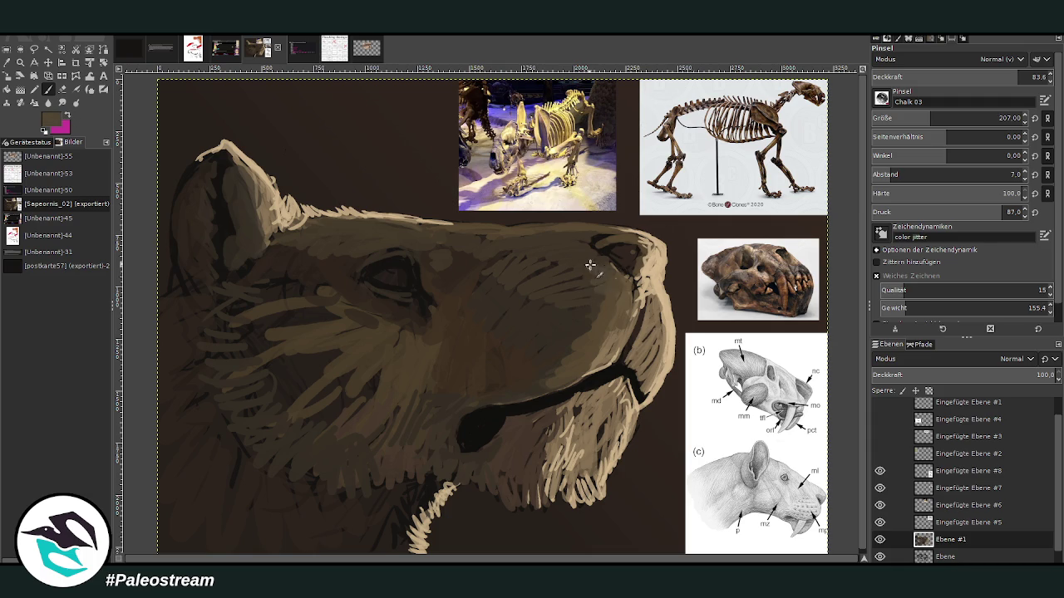
left_click_drag(1018, 76, 965, 77)
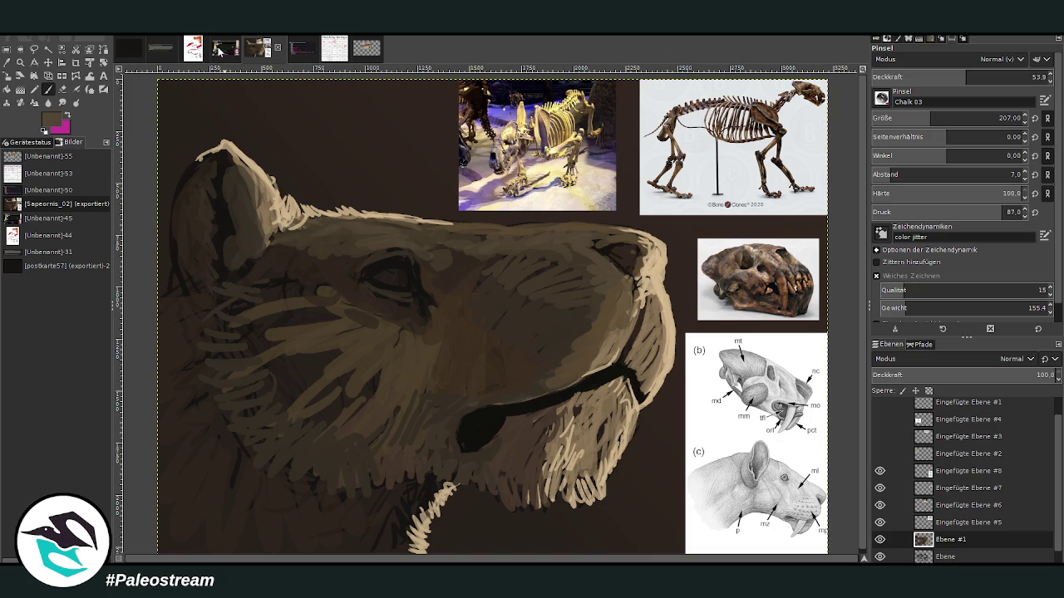
Step: Pick a darker brown, set opacity 70.7 and size 149, then sample a light greyish-brown
left_click(739, 446, "ctrl")
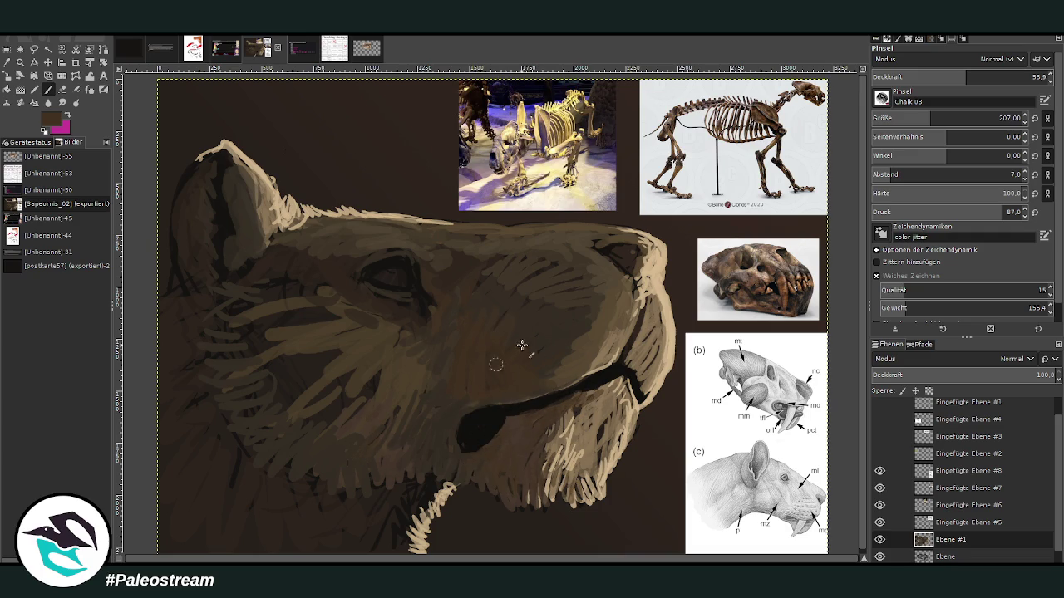
left_click(995, 77)
left_click(914, 118)
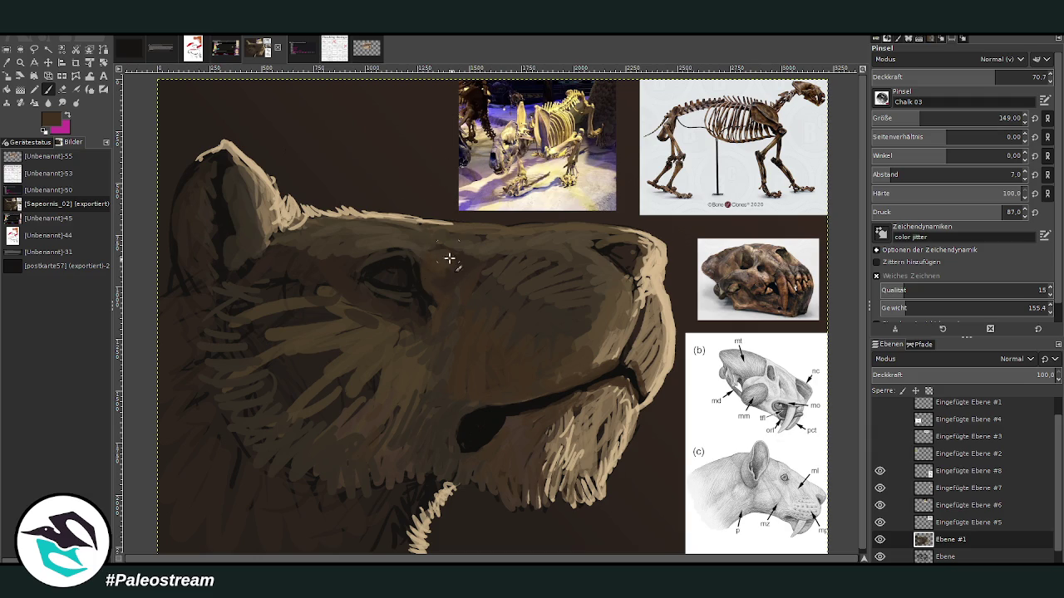
left_click(742, 439, "ctrl")
Step: Paint pale greyish-brown highlights on the brow and below the eye, blending them with dark brown
left_click(728, 428, "ctrl")
mouse_move(374, 228)
left_mouse_down()
mouse_move(411, 240)
mouse_move(353, 231)
left_mouse_up()
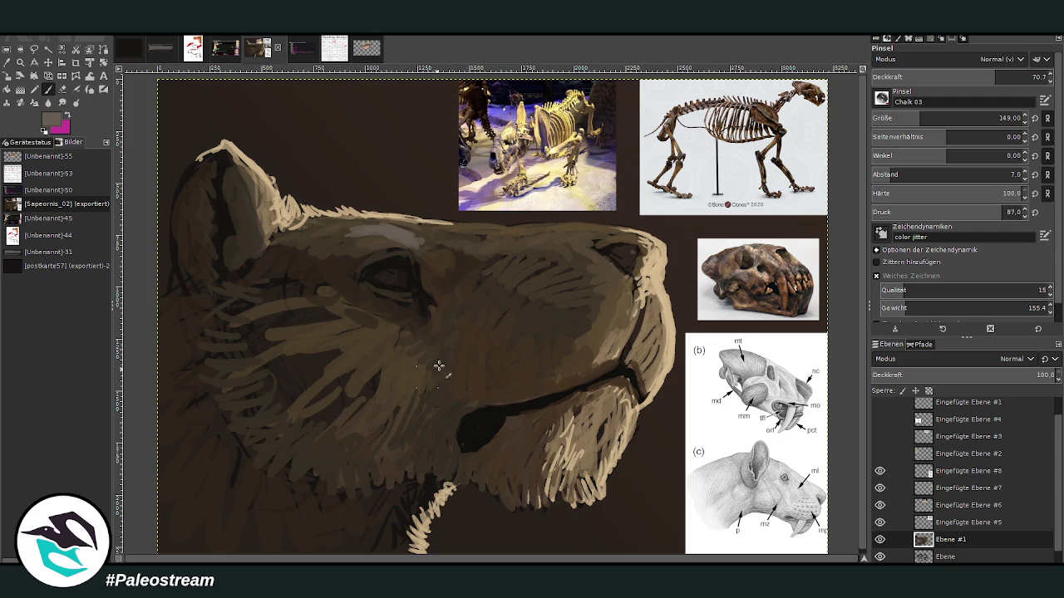
mouse_move(405, 336)
left_mouse_down()
mouse_move(384, 318)
mouse_move(405, 432)
left_mouse_up()
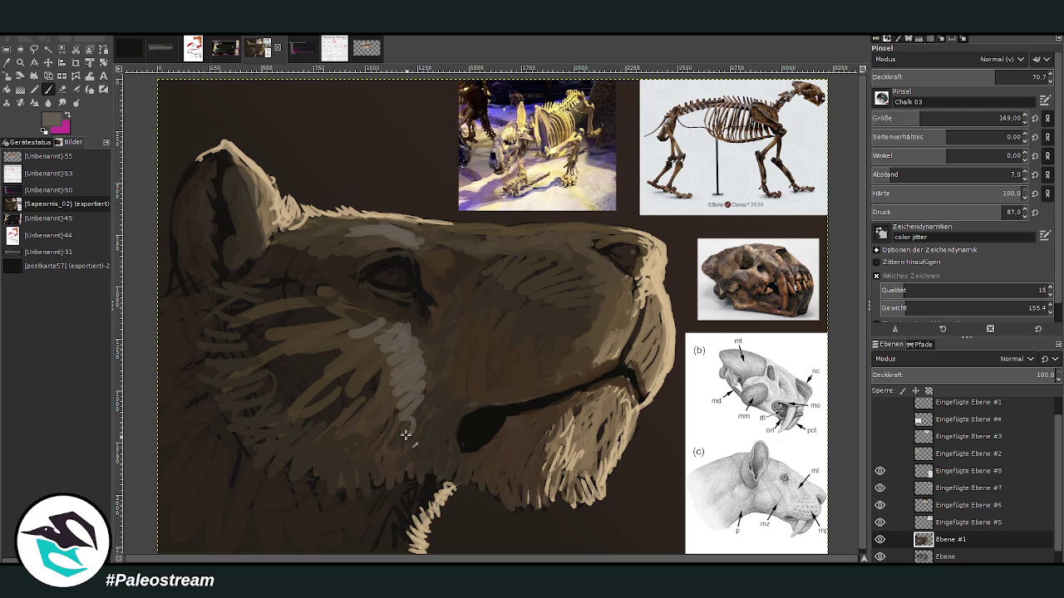
left_click(725, 434, "ctrl")
mouse_move(395, 410)
left_mouse_down()
mouse_move(410, 427)
mouse_move(369, 399)
mouse_move(421, 439)
mouse_move(360, 408)
mouse_move(336, 349)
left_mouse_up()
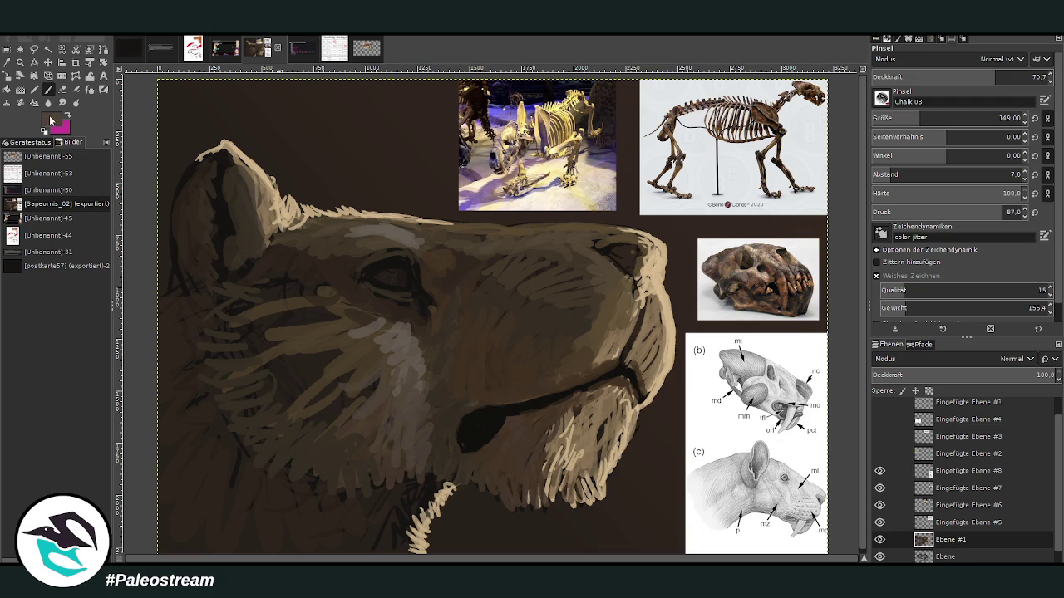
Step: Outline the eyelid with a smaller brush, then pick a darker brown at opacity 57.1
key("greater")
key("bracketleft")
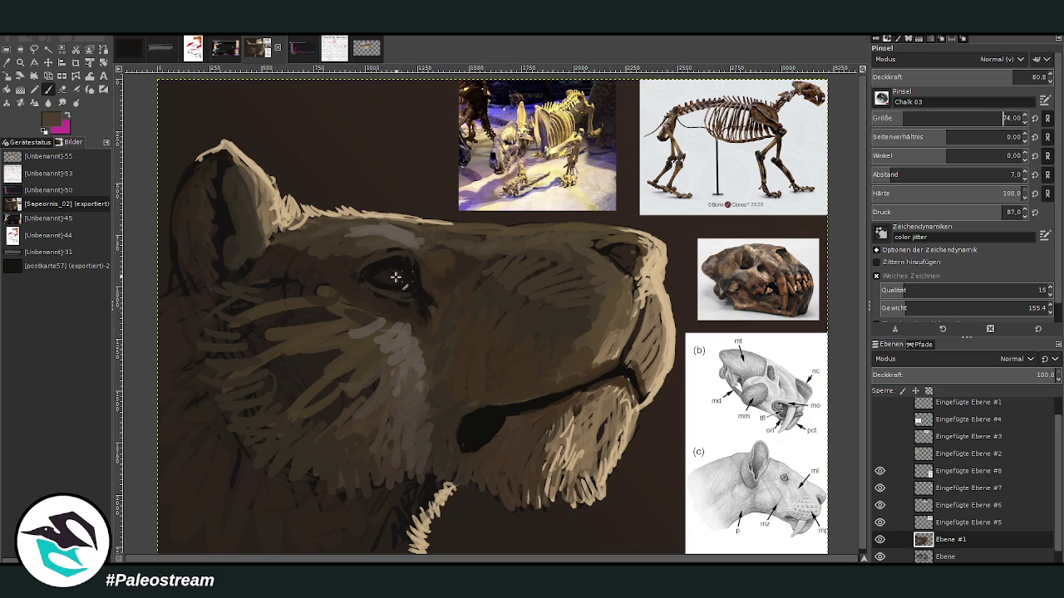
mouse_move(378, 273)
left_mouse_down()
mouse_move(402, 266)
mouse_move(407, 276)
mouse_move(390, 274)
mouse_move(400, 266)
left_mouse_up()
left_click(745, 450, "ctrl")
left_click(1038, 77)
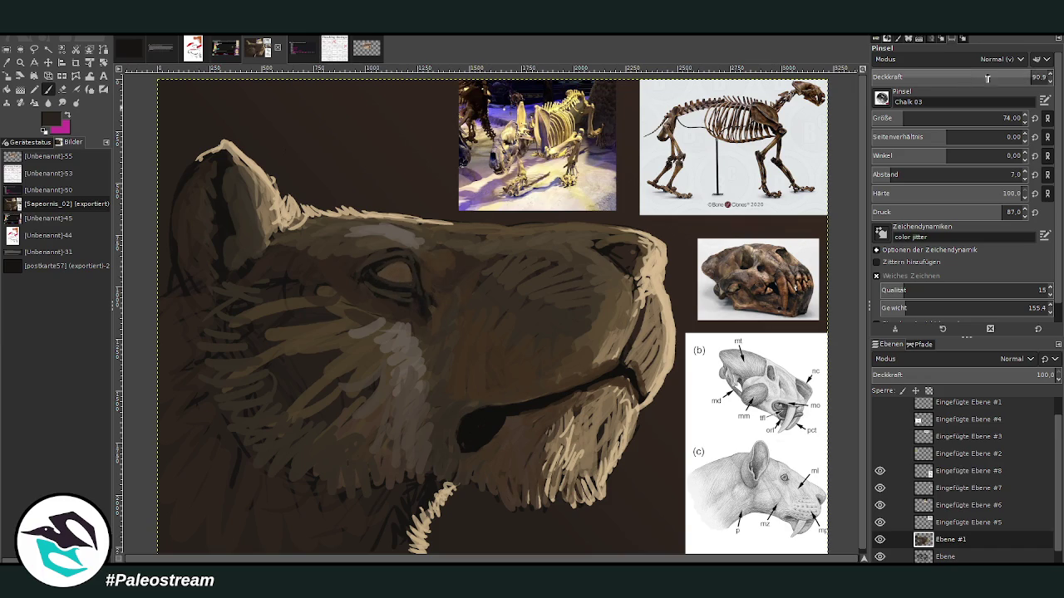
left_click_drag(1022, 76, 971, 76)
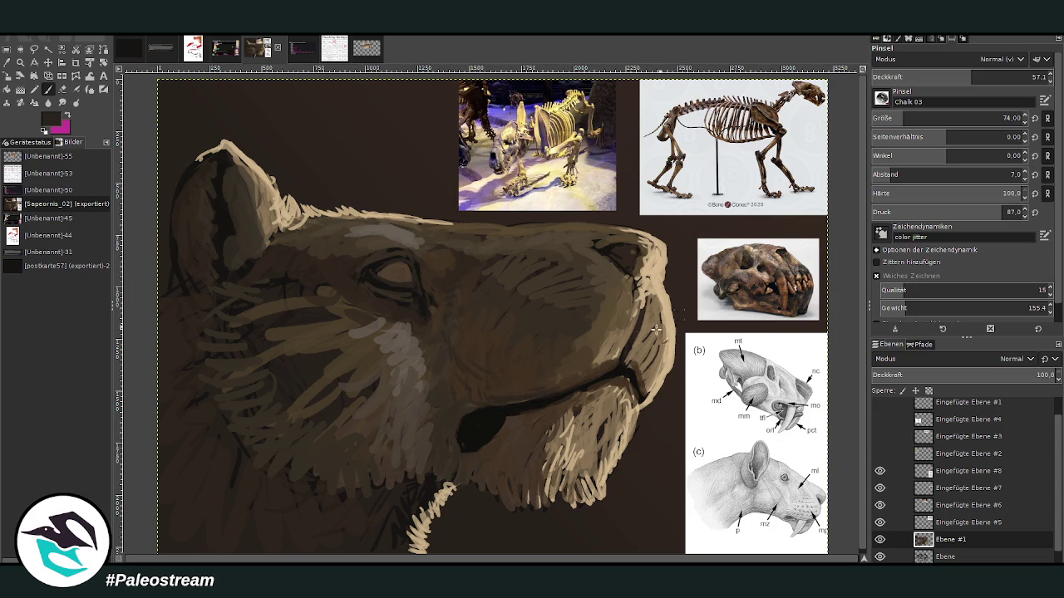
left_click(1006, 118)
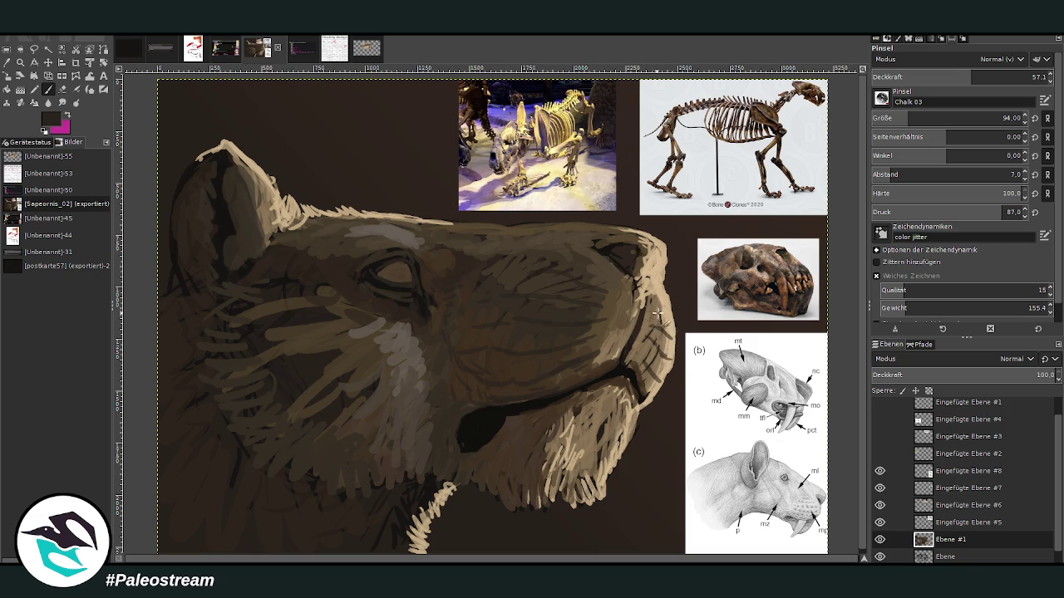
Step: Sample the tan fur colour and a darker greyish-brown, with brush opacity at 38.8
key("o")
left_click(635, 324)
left_click(48, 88)
left_click(939, 77)
left_click(740, 421, "ctrl")
Step: Settle on 44.5 opacity after trying 30 and 18, and paint soft strokes inside the ear
left_click(1015, 76)
type("30")
key("Return")
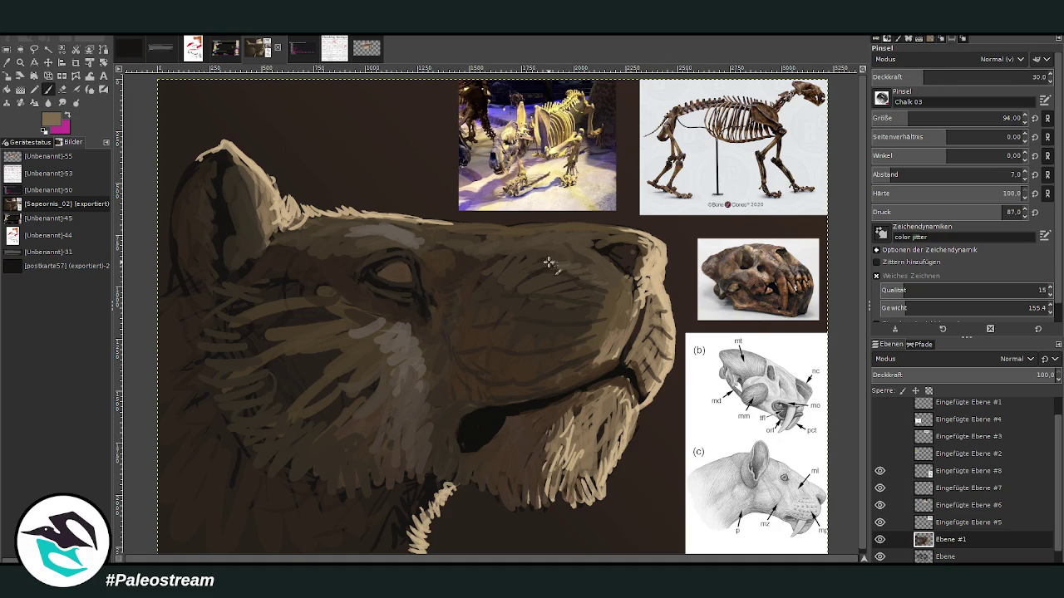
type("18")
key("Return")
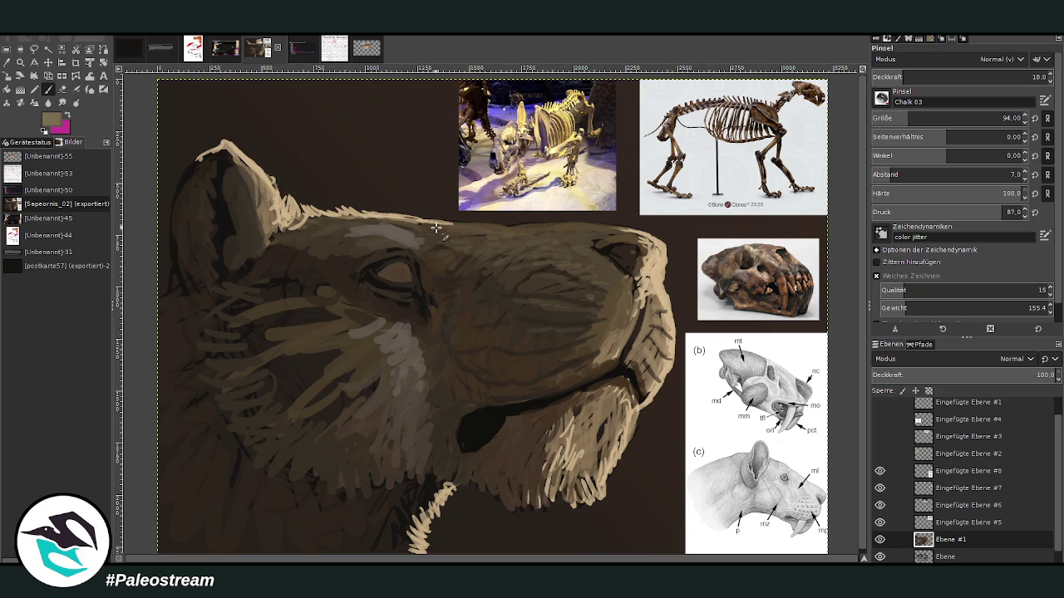
left_click(950, 76)
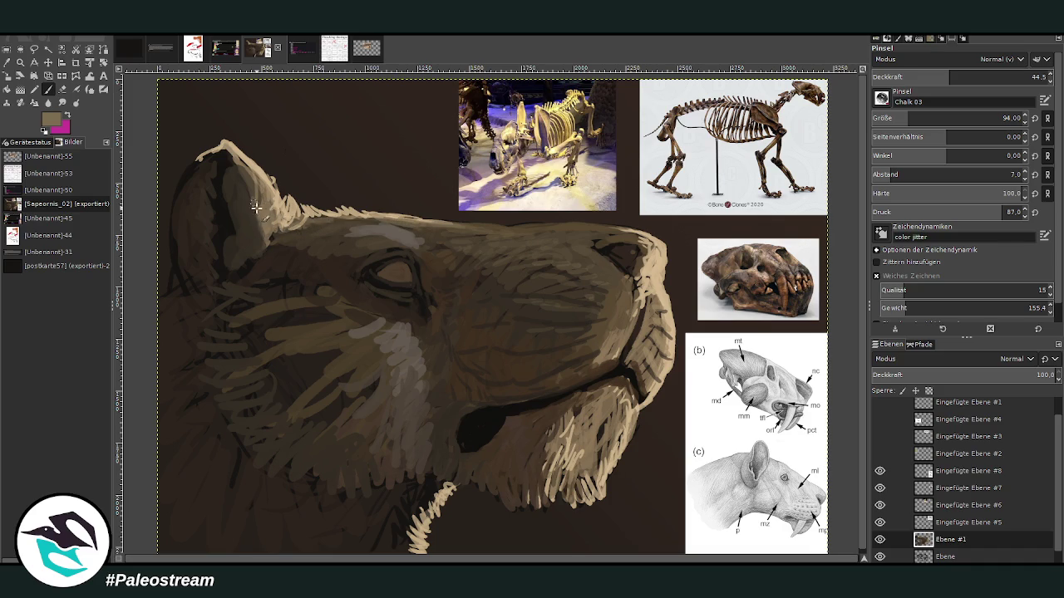
mouse_move(241, 240)
left_mouse_down()
mouse_move(230, 244)
mouse_move(257, 218)
mouse_move(215, 295)
left_mouse_up()
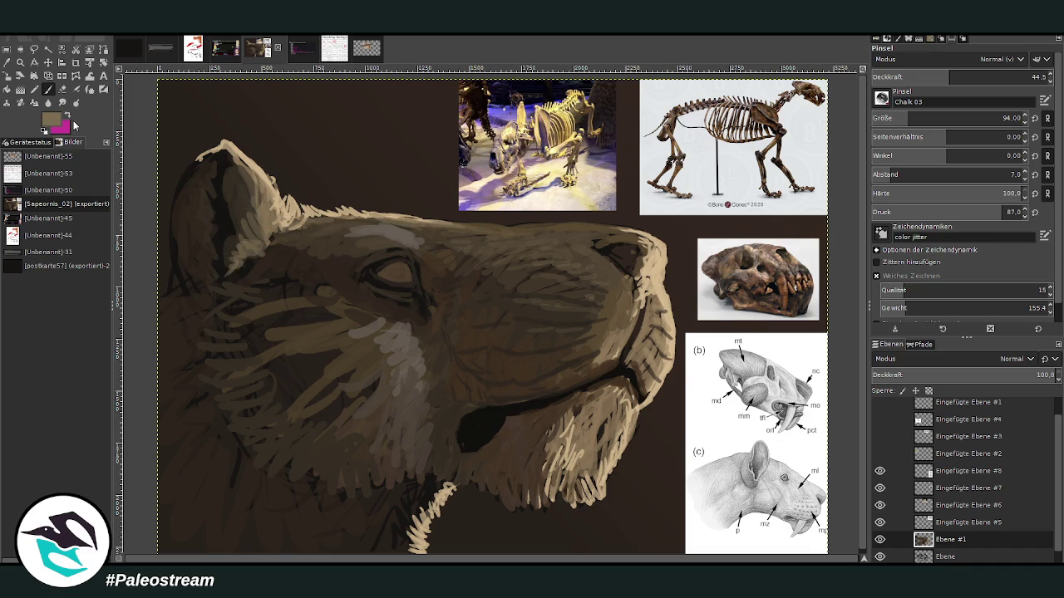
key("bracketright")
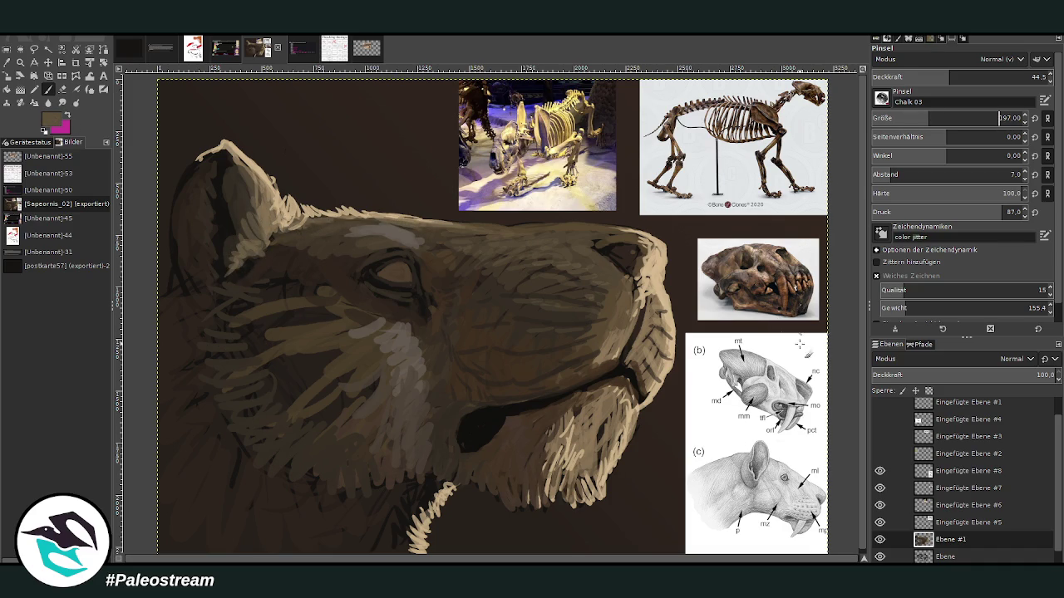
Step: Shade the cheek with large light chalk strokes, then darker brown strokes over them
key("bracketright")
key("bracketright")
key("greater")
mouse_move(346, 386)
left_mouse_down()
mouse_move(268, 394)
mouse_move(257, 344)
left_mouse_up()
key("greater")
left_click(744, 447, "ctrl")
mouse_move(419, 388)
left_mouse_down()
mouse_move(325, 421)
mouse_move(356, 452)
mouse_move(261, 352)
mouse_move(275, 305)
mouse_move(308, 282)
mouse_move(400, 315)
mouse_move(352, 335)
left_mouse_up()
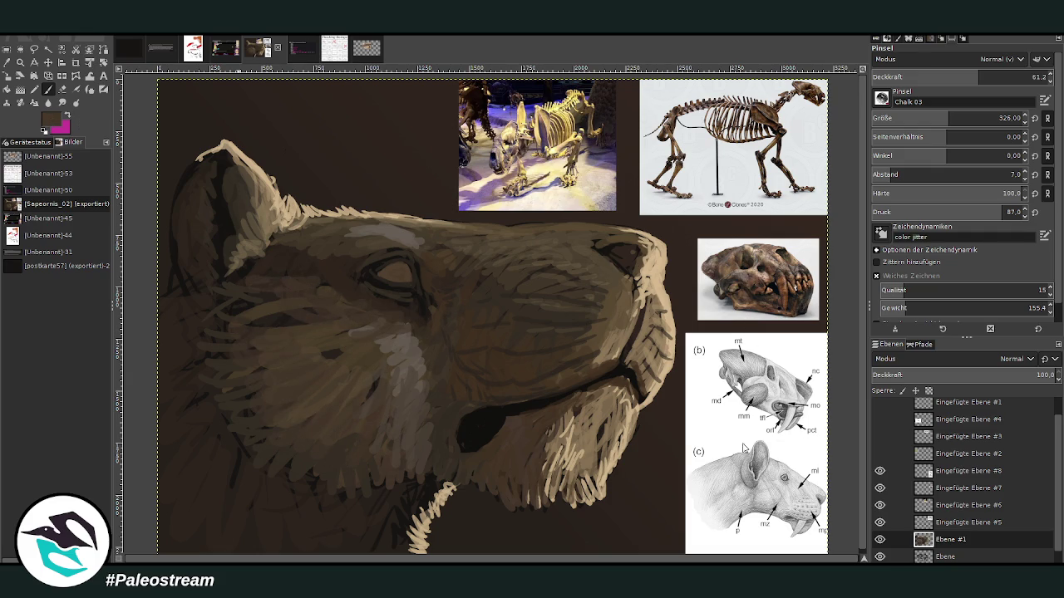
Step: Darken the eye with dark brown and near-black strokes so it looks more closed
left_click_drag(947, 118, 906, 118)
left_click_drag(980, 77, 1015, 77)
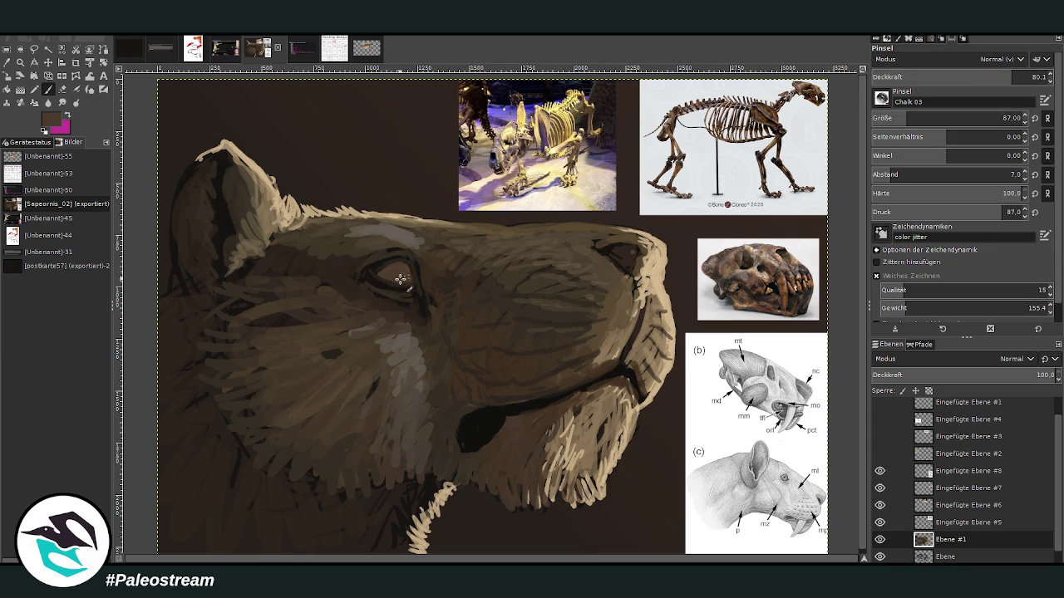
left_click(748, 452, "ctrl")
left_click_drag(402, 276, 399, 268)
key("less")
key("less")
key("less")
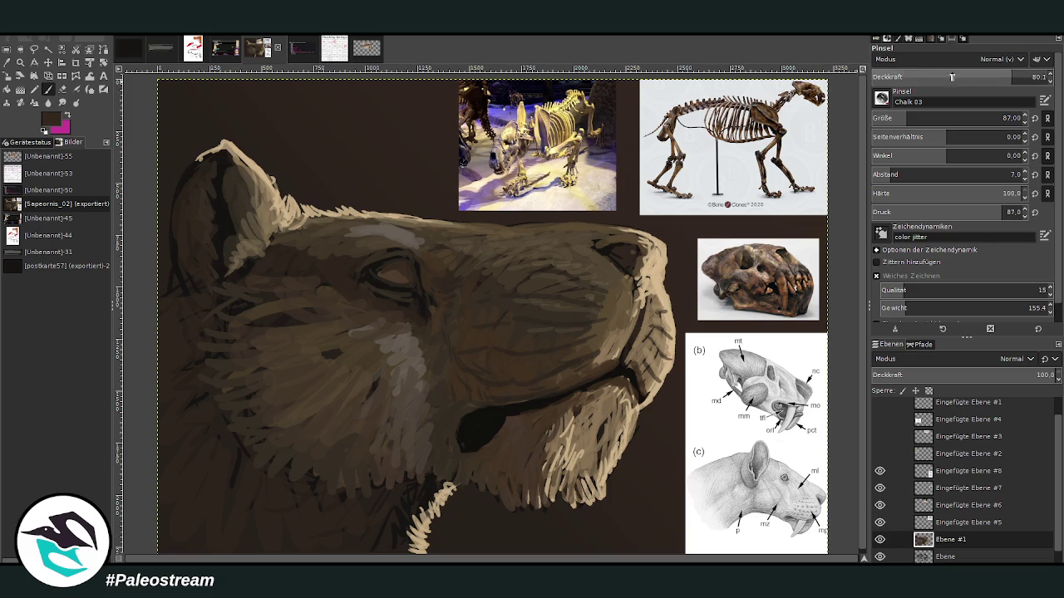
left_click_drag(402, 271, 395, 276)
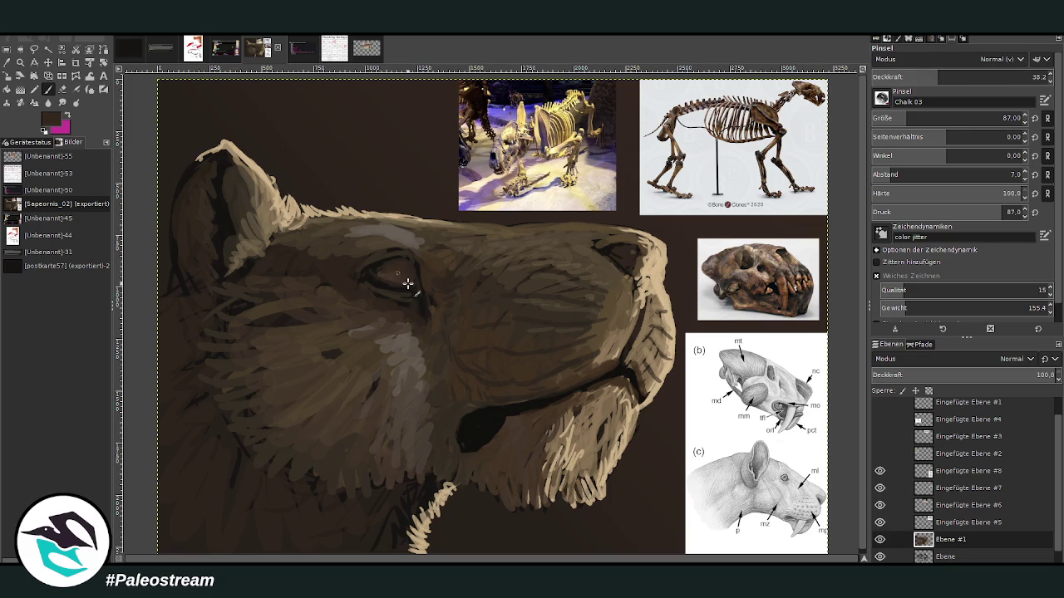
left_click(734, 451, "ctrl")
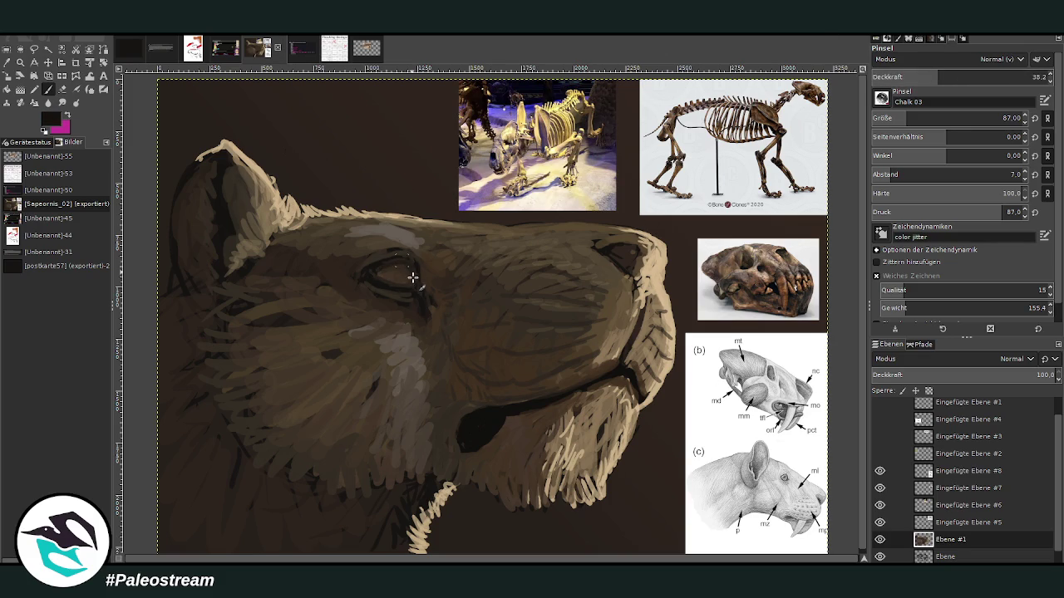
left_click(1008, 77)
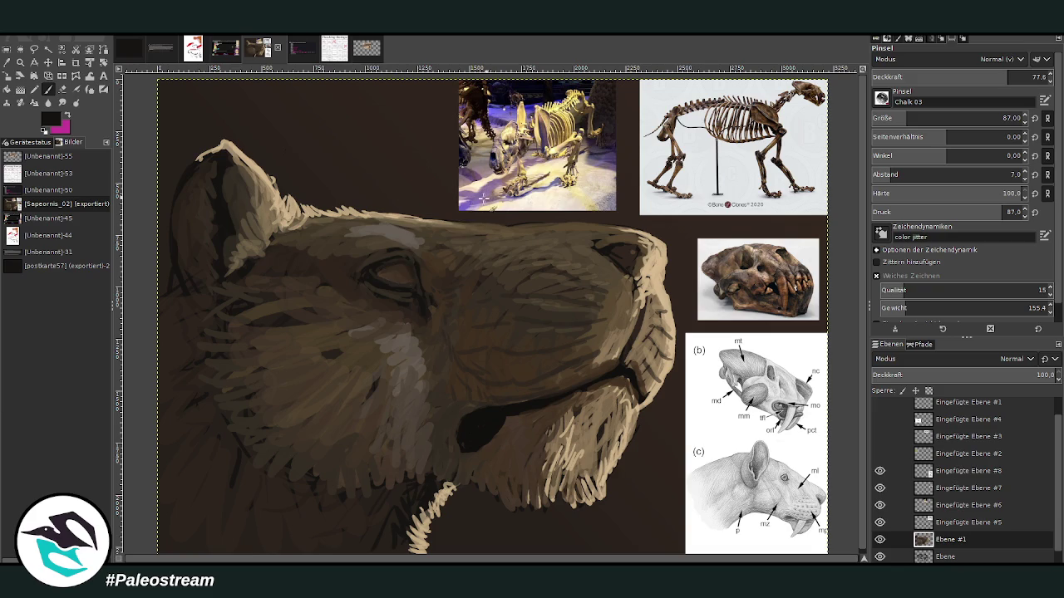
left_click_drag(385, 268, 399, 263)
left_click(952, 75)
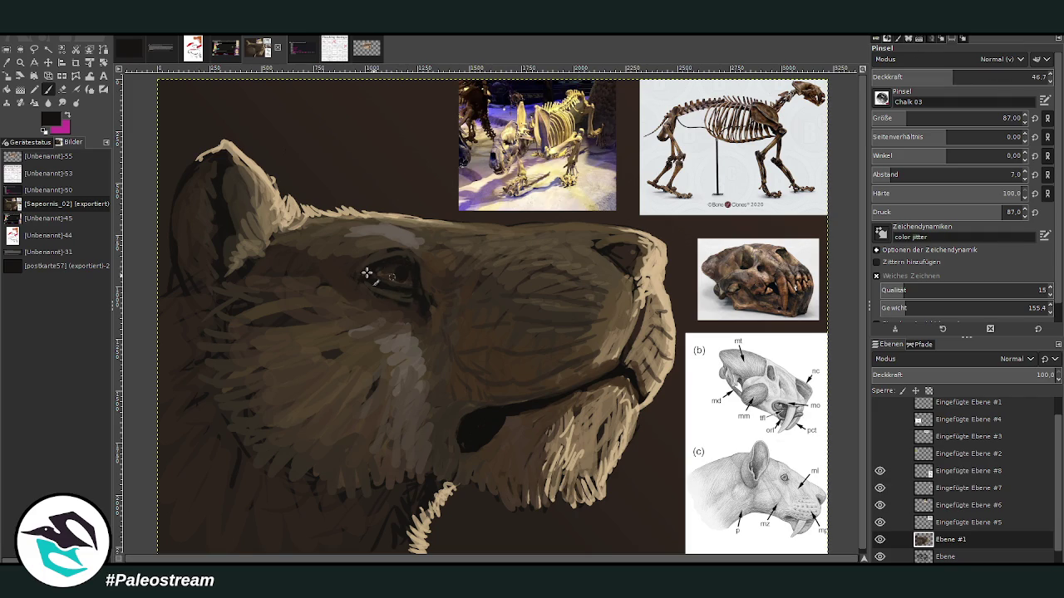
Step: Pick a dark brown at 46.7 opacity and extend the lip line upward toward the snout
left_click(727, 382, "ctrl")
key("o")
left_click(432, 274)
key("p")
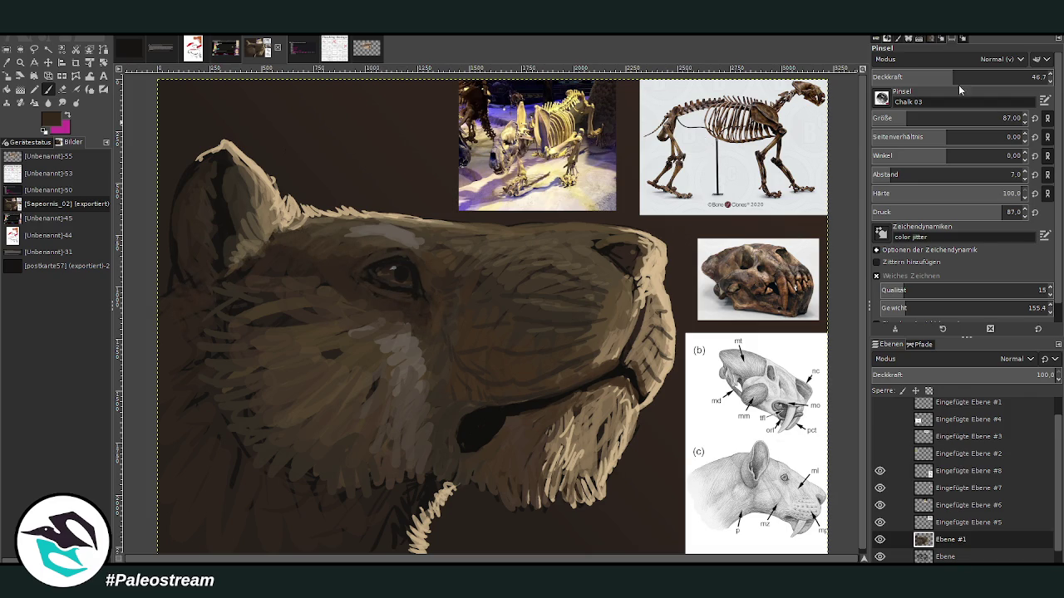
left_click(1006, 77)
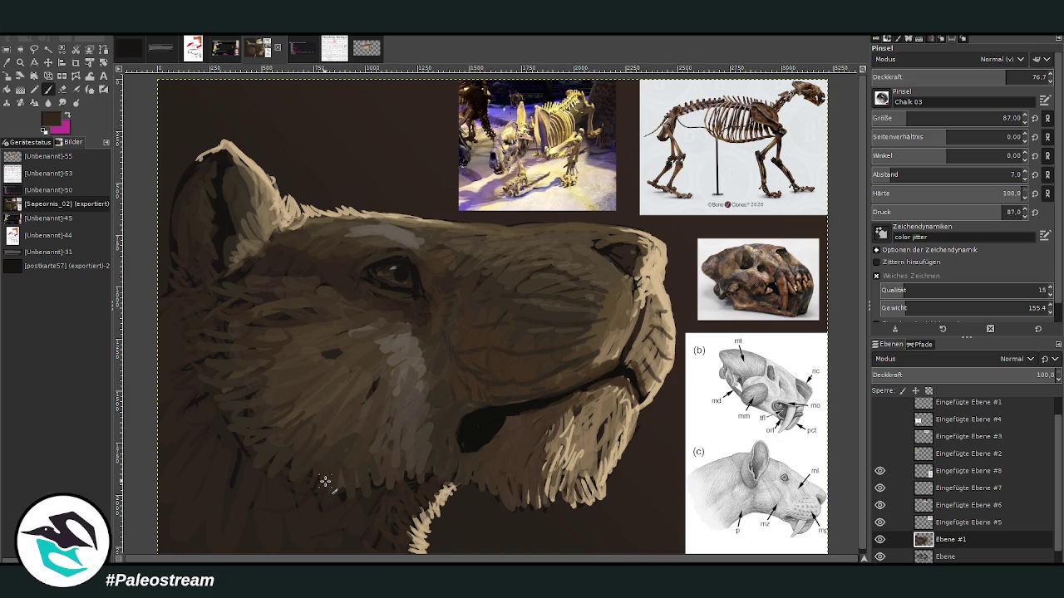
left_click(753, 465, "ctrl")
left_click(954, 77)
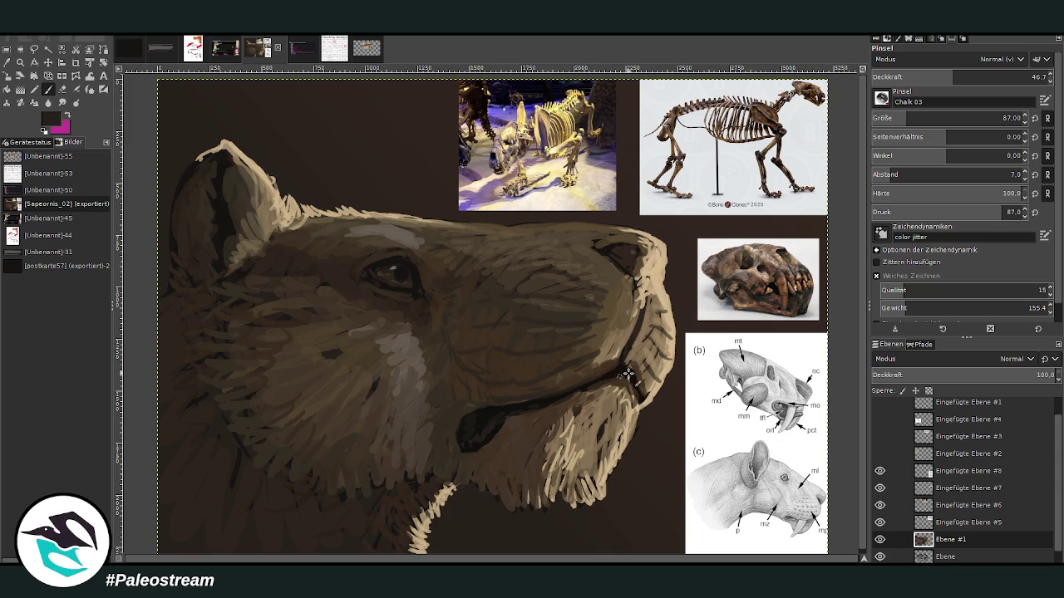
left_click_drag(627, 375, 639, 335)
key("o")
left_click(613, 319)
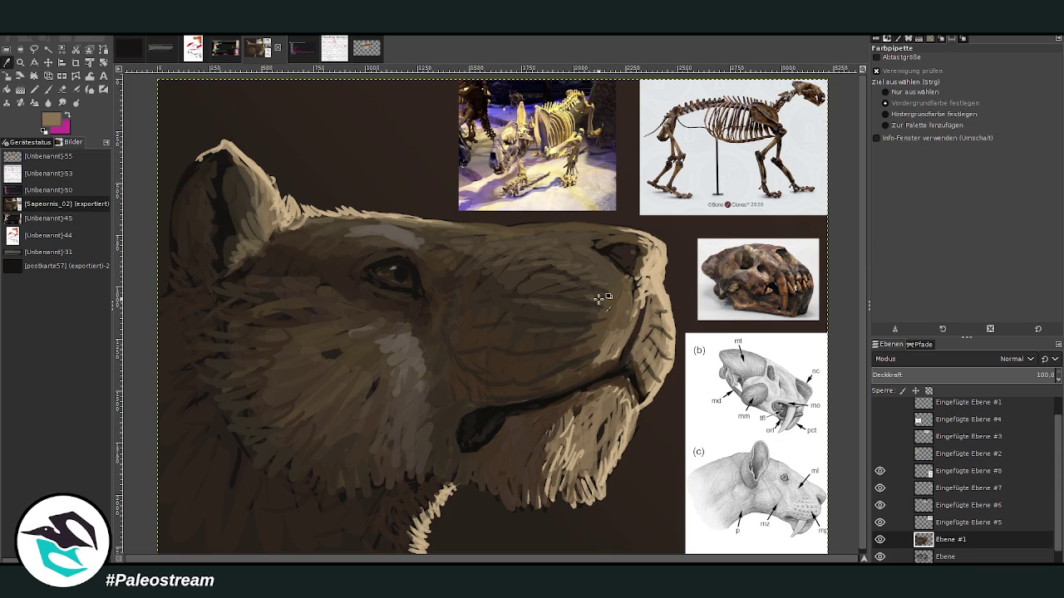
Step: Paint light tan along the lip edge and shade the muzzle with darker brown
left_click(49, 89)
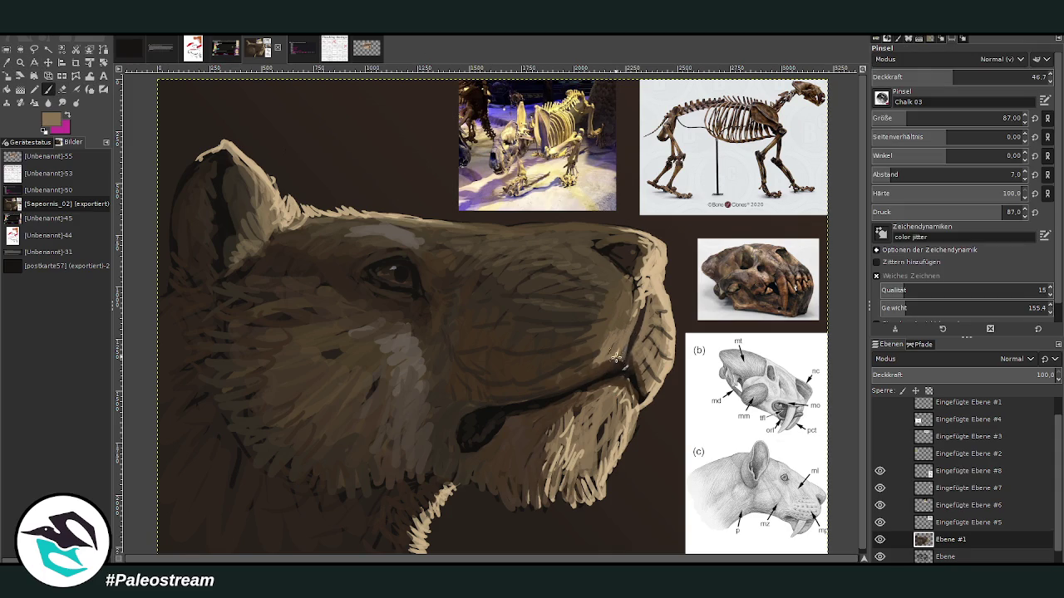
mouse_move(614, 360)
left_mouse_down()
mouse_move(636, 311)
mouse_move(606, 368)
left_mouse_up()
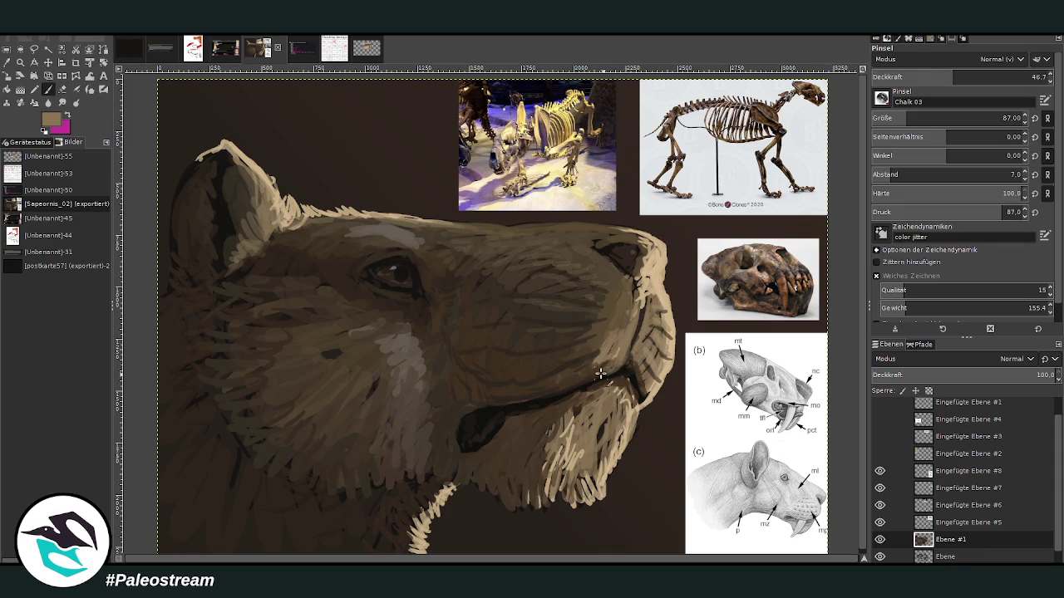
left_click(745, 434, "ctrl")
mouse_move(603, 363)
left_mouse_down()
mouse_move(613, 349)
mouse_move(595, 347)
mouse_move(630, 283)
mouse_move(645, 310)
mouse_move(654, 249)
mouse_move(665, 274)
mouse_move(657, 264)
mouse_move(650, 283)
mouse_move(635, 245)
left_mouse_up()
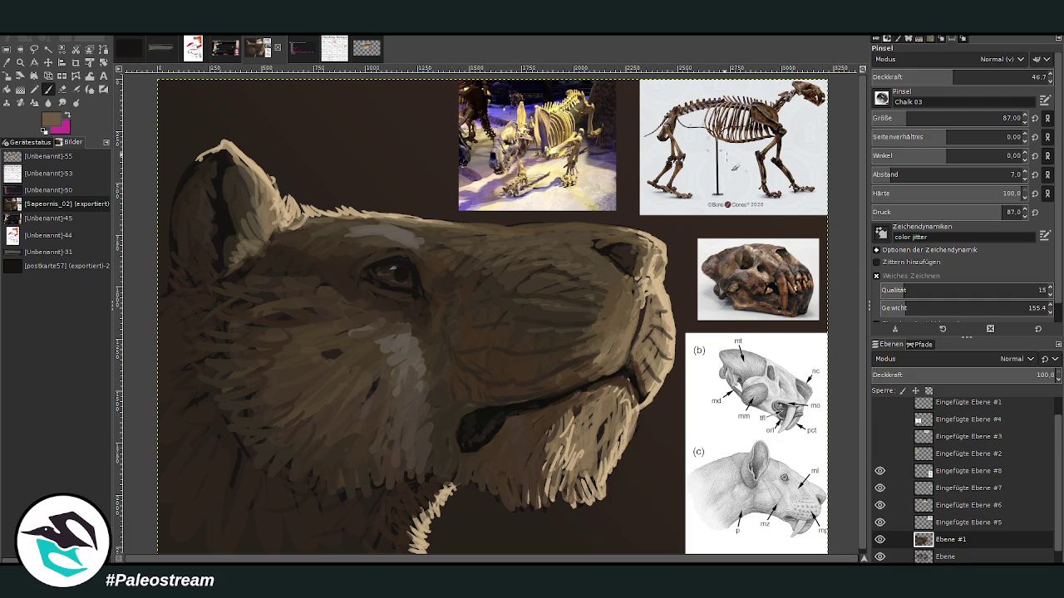
Step: At 30.6 opacity, add faint fur strokes along the top of the head and the ear's edge
left_click_drag(980, 75, 1033, 77)
type("30.6")
key("Return")
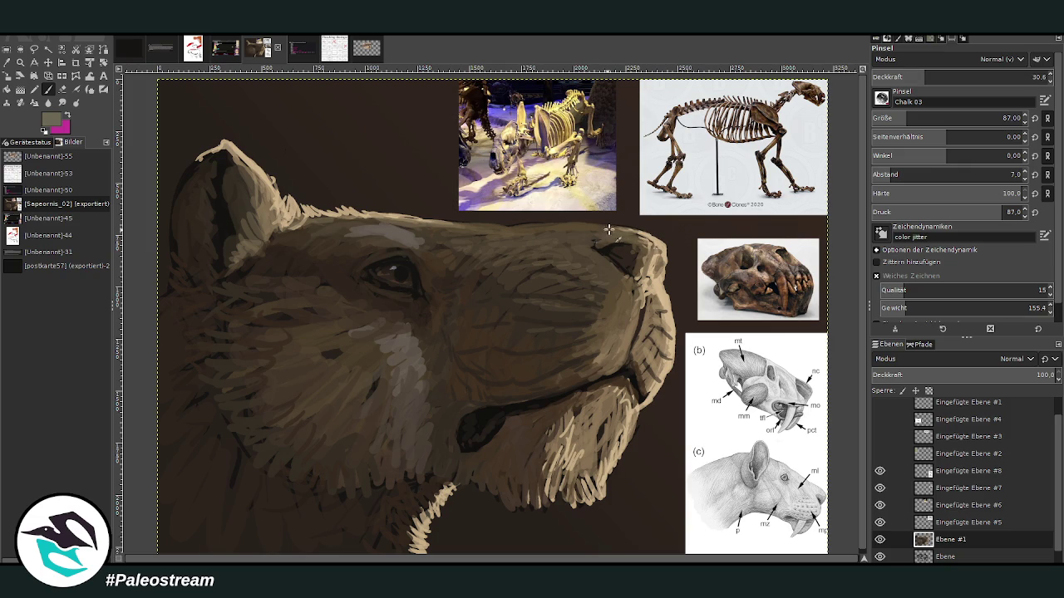
mouse_move(391, 247)
left_mouse_down()
mouse_move(263, 243)
mouse_move(225, 178)
mouse_move(239, 243)
left_mouse_up()
mouse_move(191, 193)
left_mouse_down()
mouse_move(176, 199)
mouse_move(172, 266)
left_mouse_up()
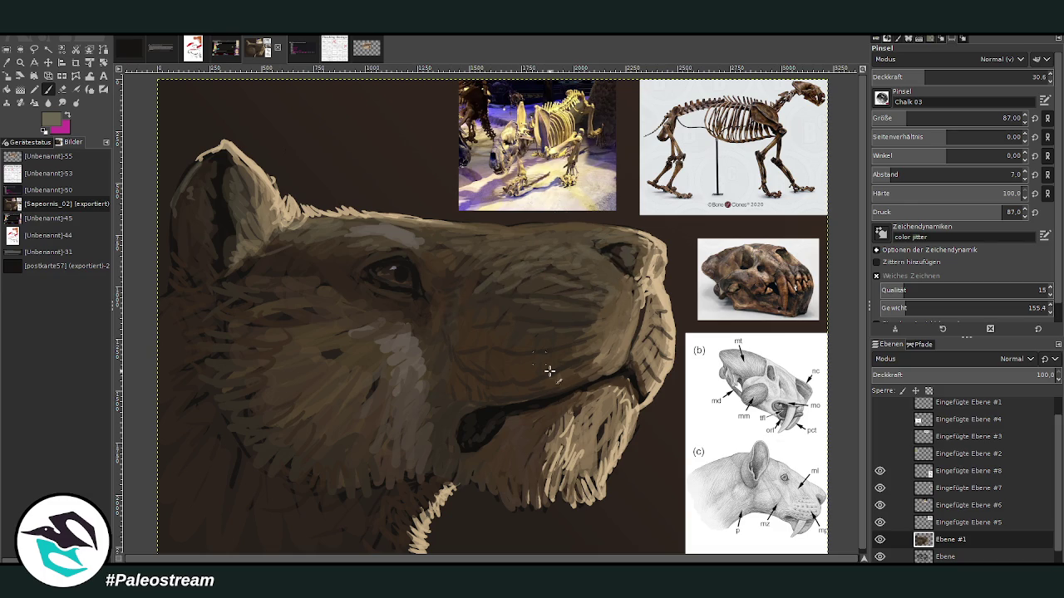
Step: Zoom in on the face and warp the chin and lower jaw upward
scroll(495, 451, "down", 1, "ctrl")
scroll(495, 451, "down", 1, "ctrl")
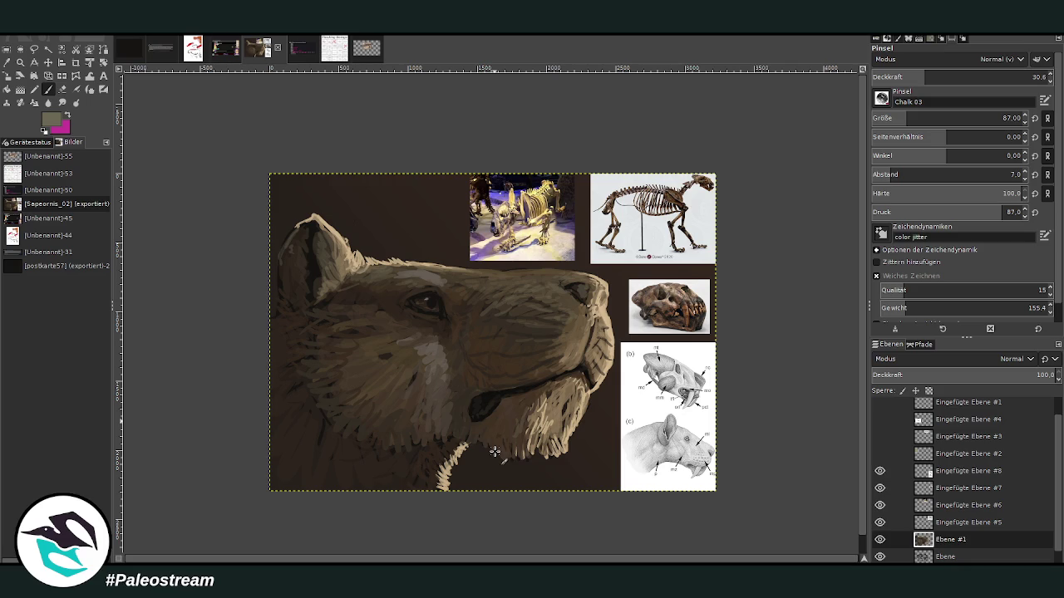
left_click(20, 63)
left_click_drag(339, 159, 621, 545)
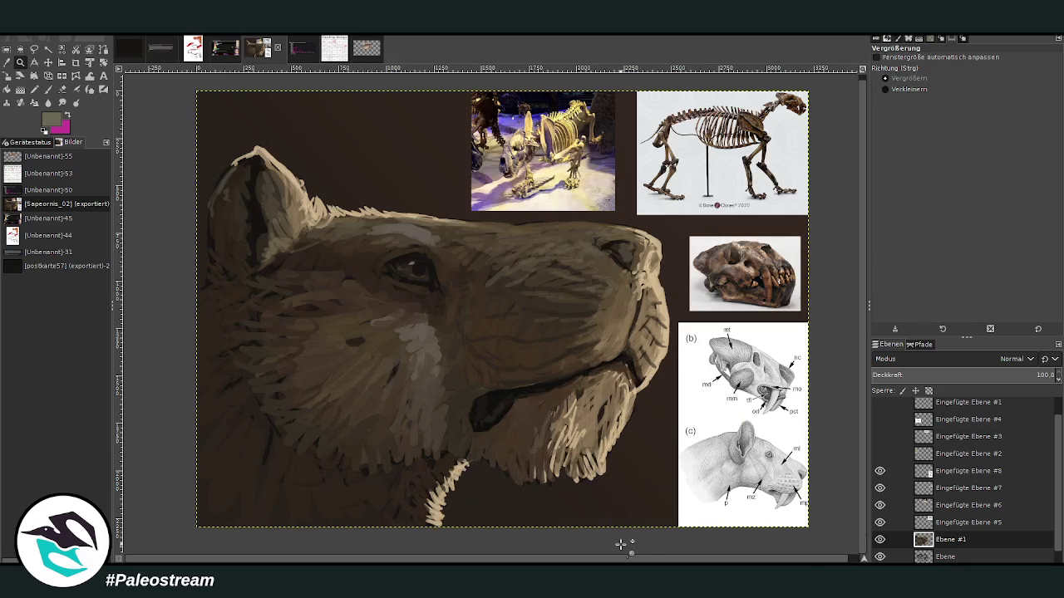
left_click_drag(363, 114, 678, 532)
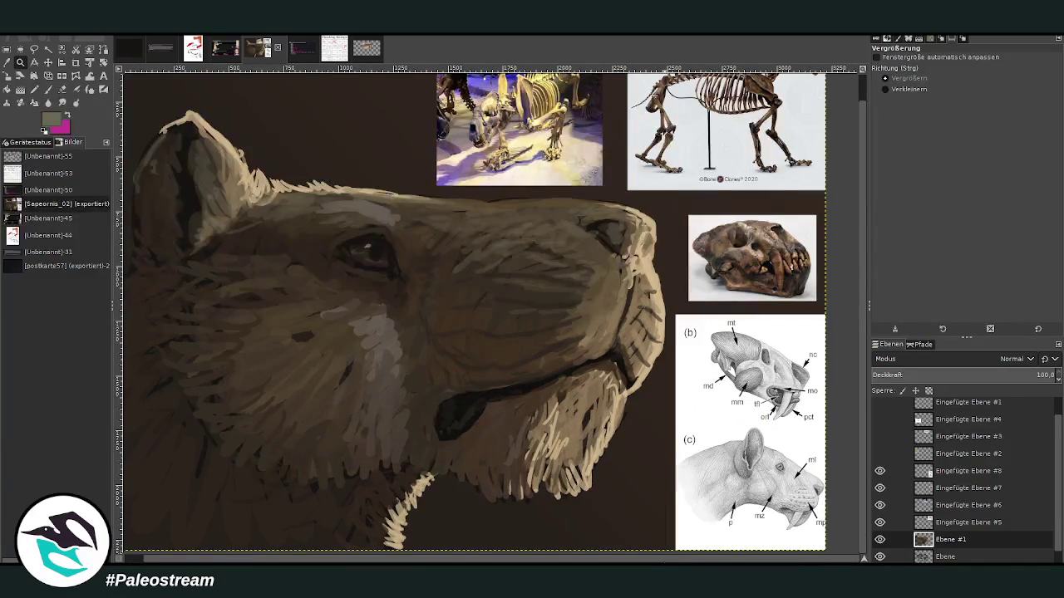
left_click(89, 83)
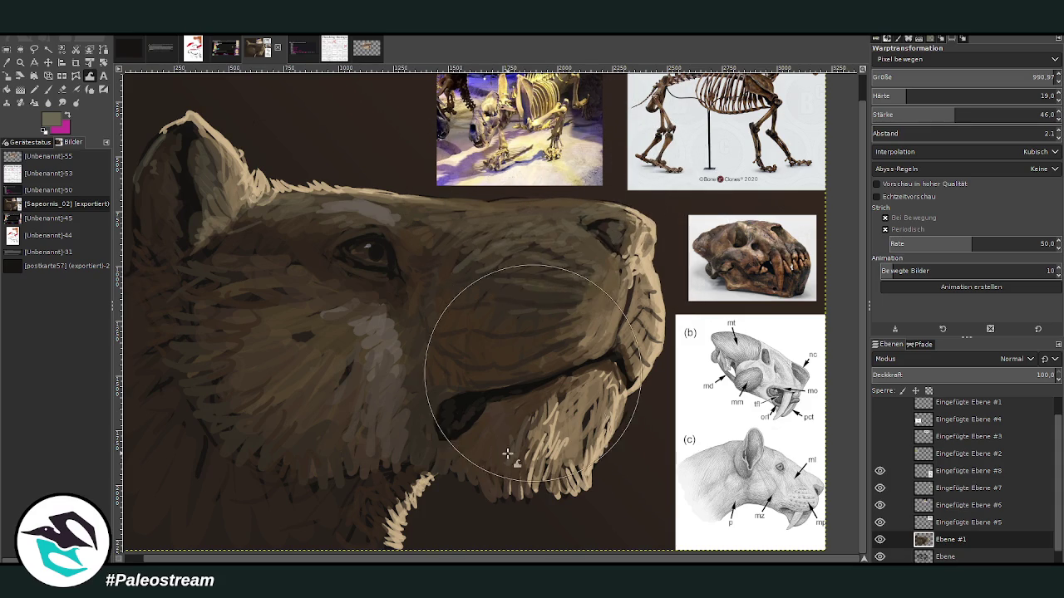
left_click_drag(505, 495, 499, 463)
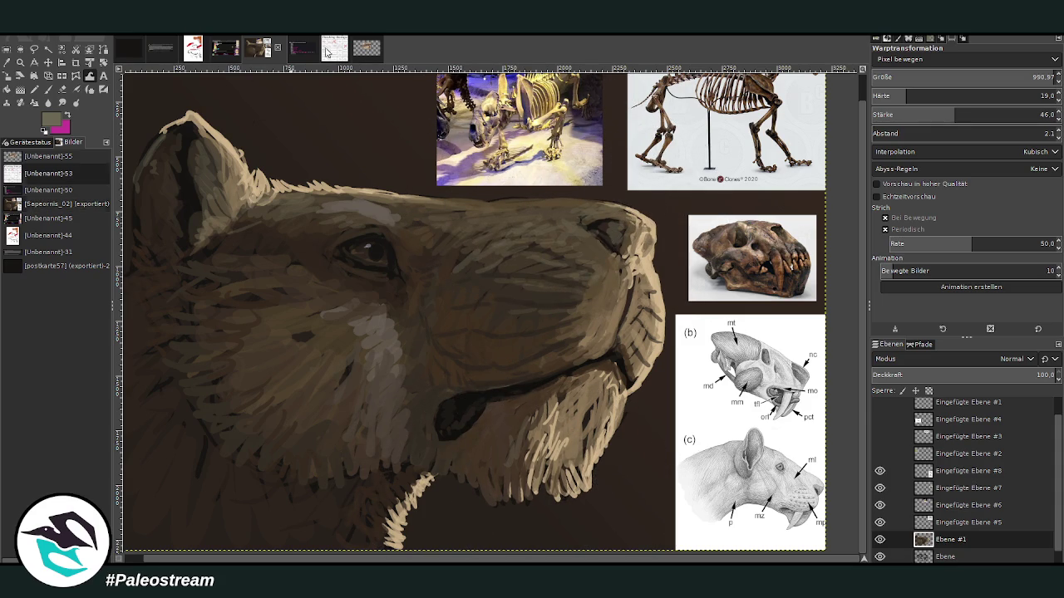
left_click(327, 51)
Step: Paint a dark X over 'Petite Struggle 2' with a size-135 brush, then return to the cat
left_click(48, 89)
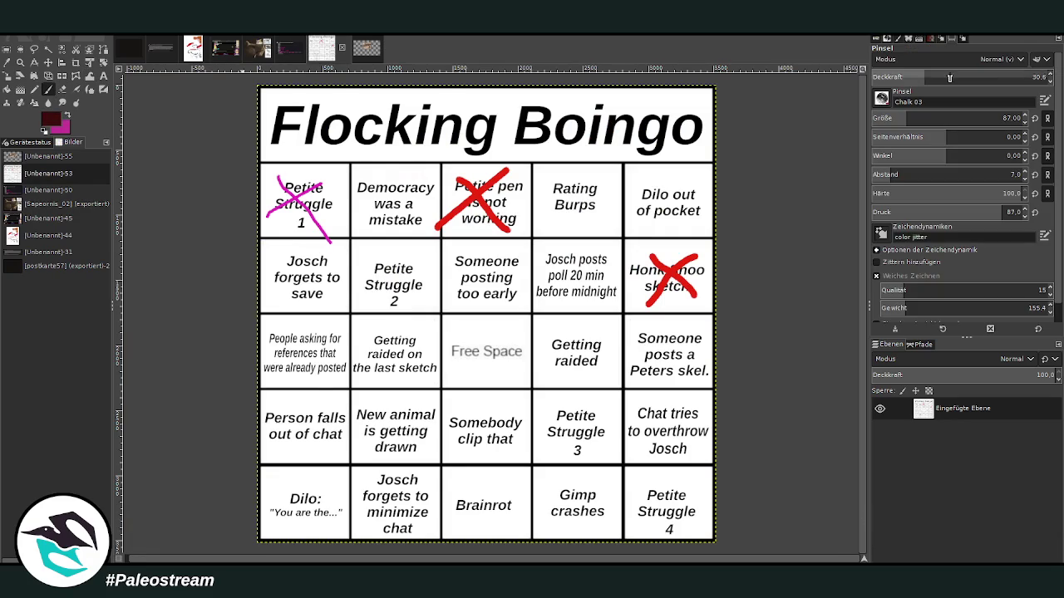
left_click_drag(925, 76, 1010, 77)
left_click_drag(907, 118, 998, 118)
mouse_move(415, 249)
left_mouse_down()
mouse_move(369, 296)
mouse_move(357, 249)
left_mouse_up()
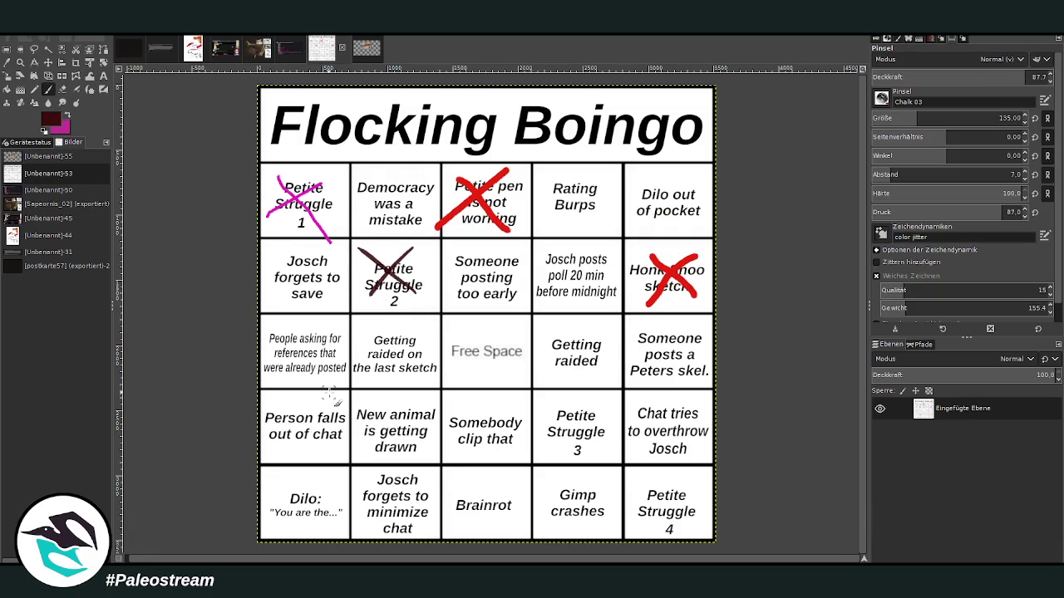
left_click(257, 51)
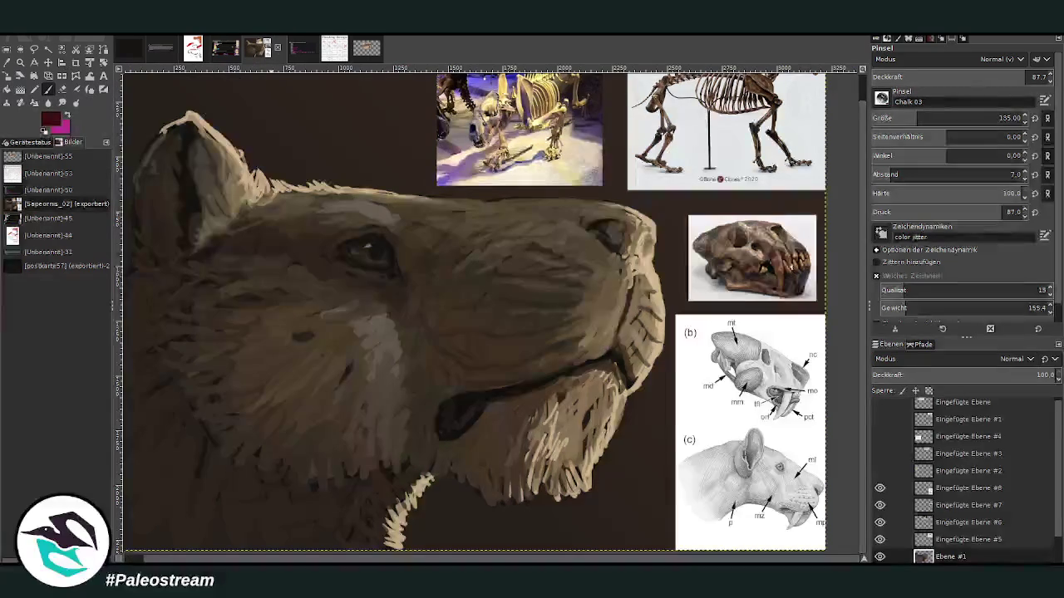
Step: Sample fur browns from the painting and resize the Chalk 03 brush from 217 down to 80
key("o")
left_click(439, 287)
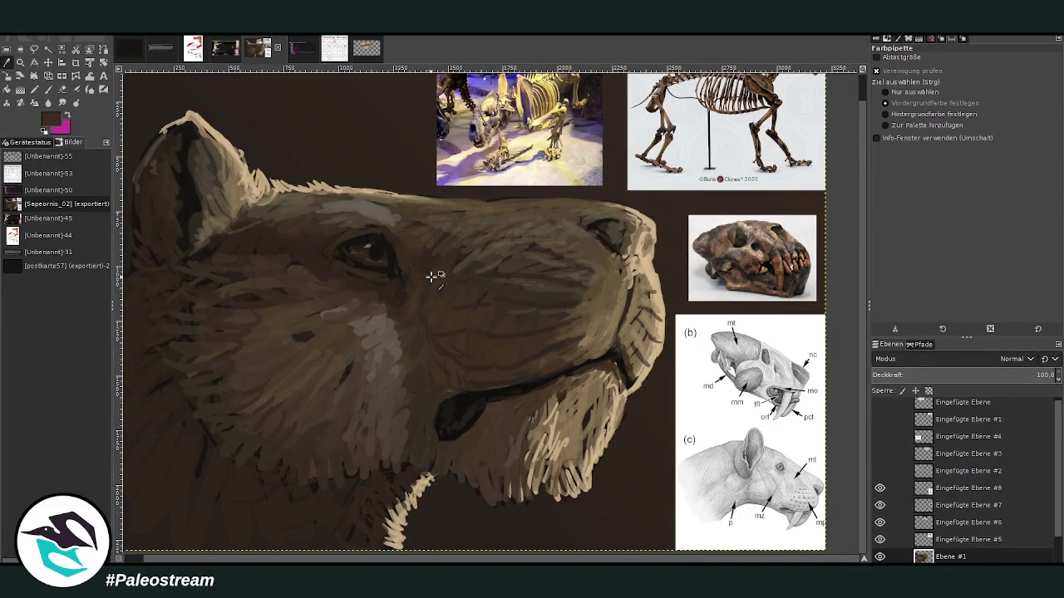
key("p")
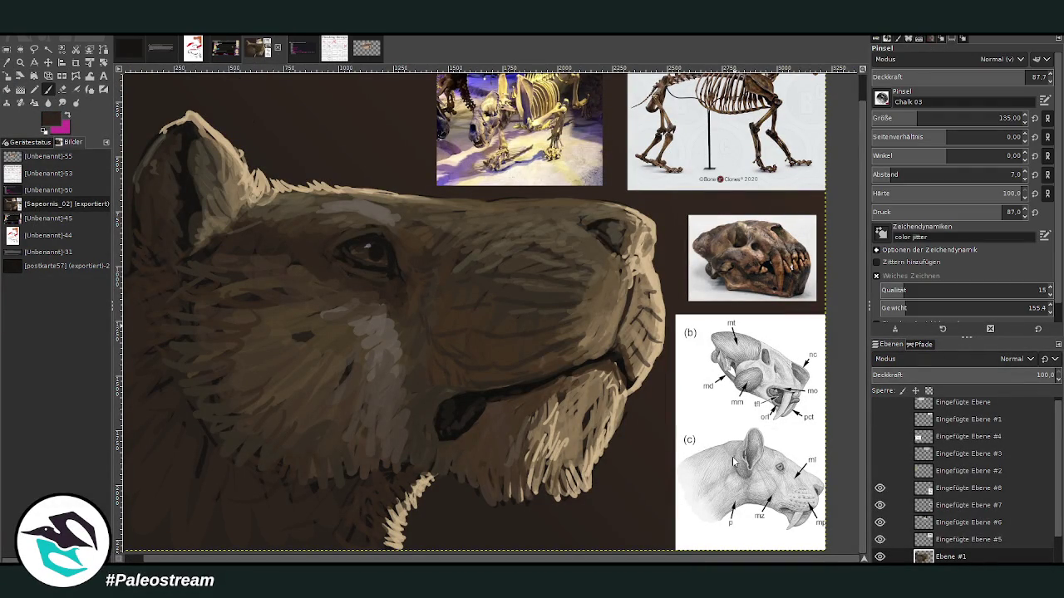
left_click_drag(880, 118, 939, 118)
left_click_drag(939, 78, 897, 78)
left_click_drag(877, 118, 893, 94)
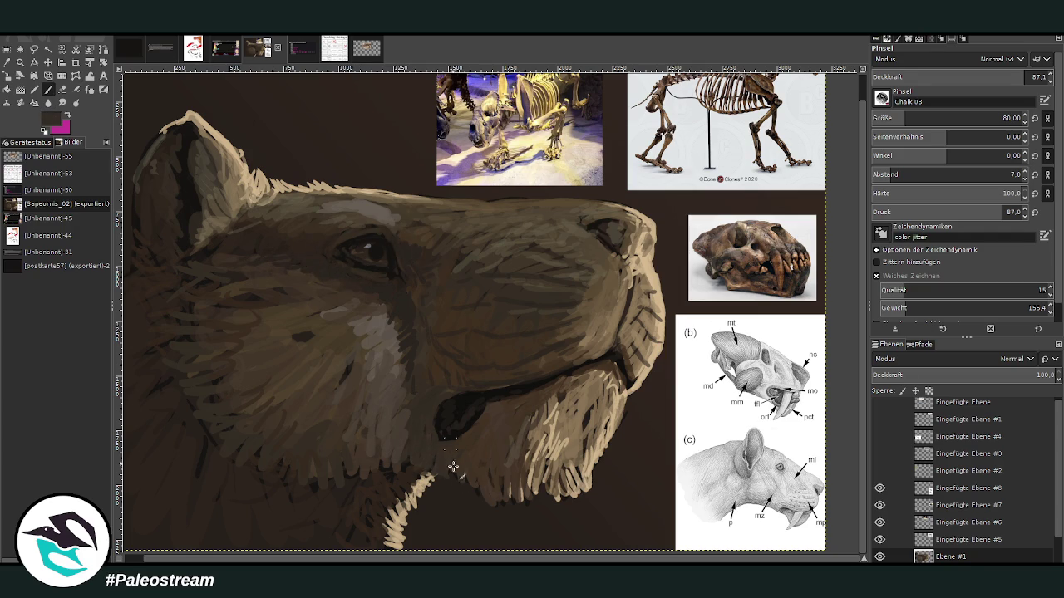
left_click(761, 437, "ctrl")
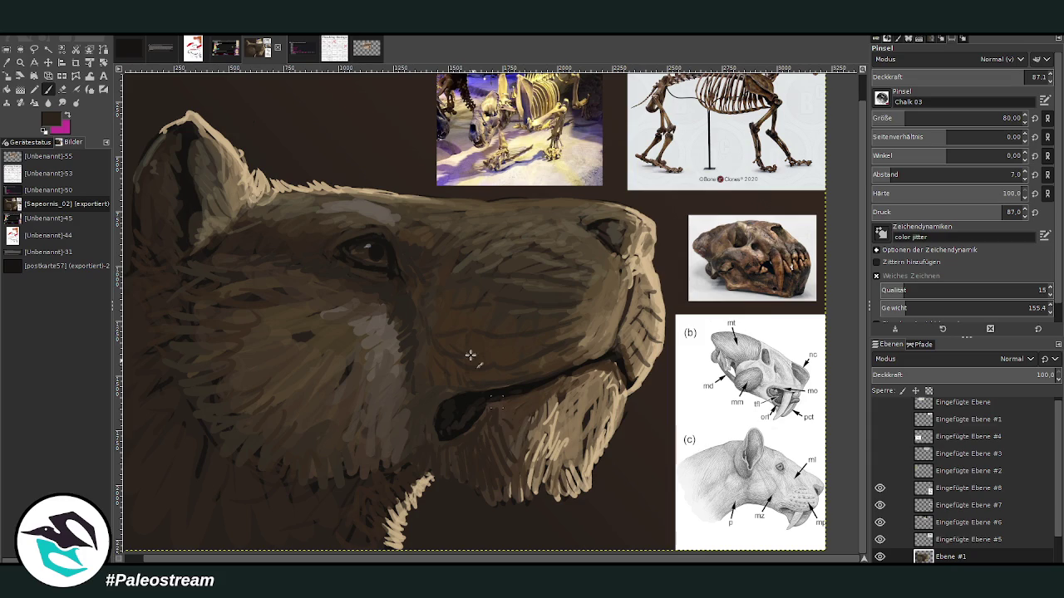
key("o")
left_click(390, 343)
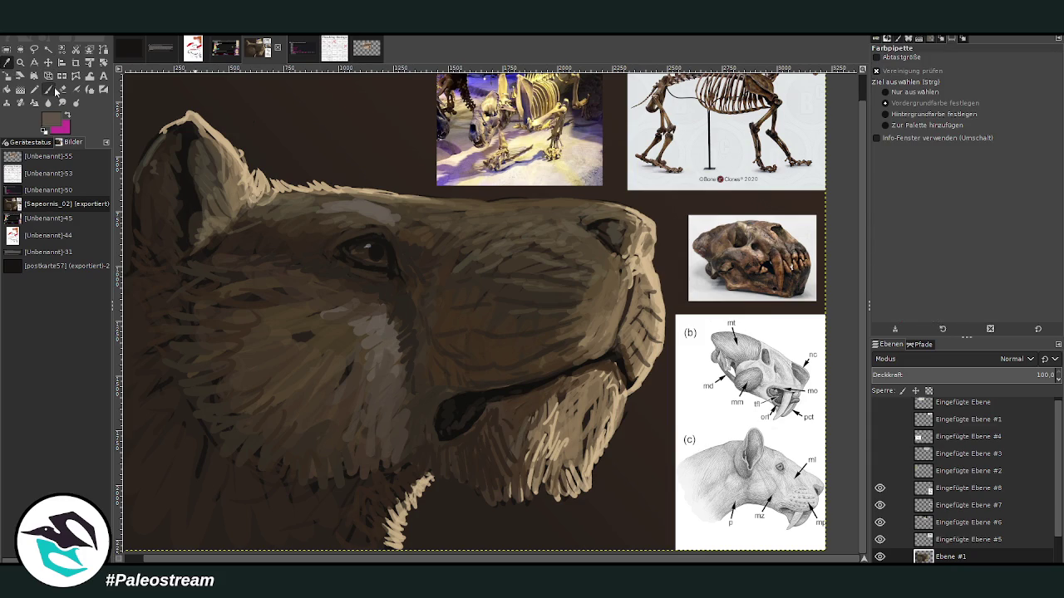
Step: Paint light strokes along the lower lip and below the mouth, then faint chin fur at about 60 opacity
key("p")
mouse_move(484, 422)
left_mouse_down()
mouse_move(437, 453)
mouse_move(420, 426)
mouse_move(437, 396)
mouse_move(465, 384)
mouse_move(420, 376)
mouse_move(422, 415)
mouse_move(468, 439)
mouse_move(557, 387)
mouse_move(447, 451)
mouse_move(420, 440)
mouse_move(406, 413)
mouse_move(415, 409)
mouse_move(379, 393)
left_mouse_up()
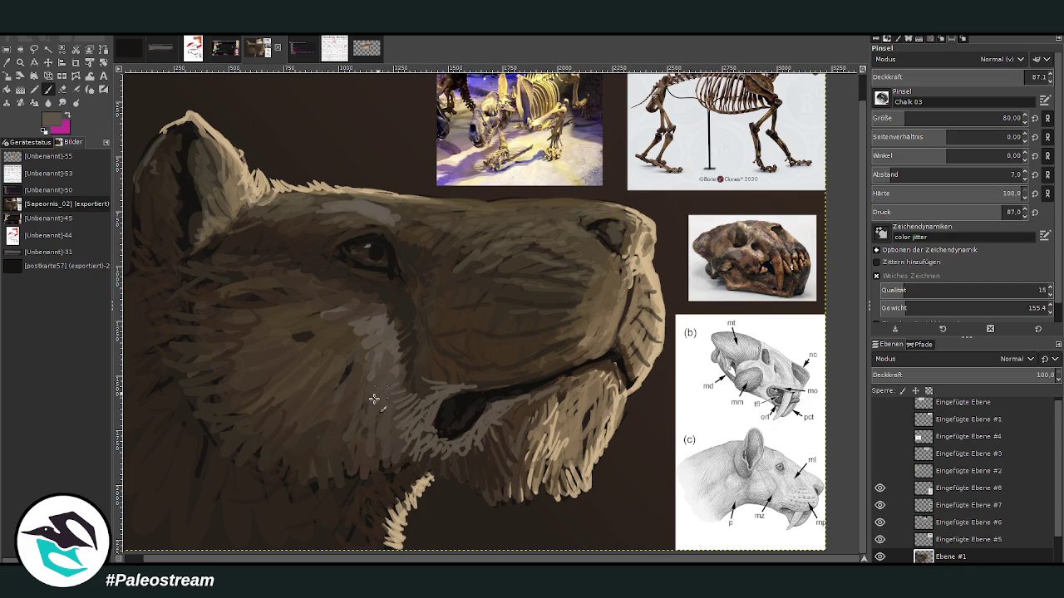
left_click_drag(411, 437, 433, 449)
left_click(978, 76)
mouse_move(449, 467)
left_mouse_down()
mouse_move(463, 447)
mouse_move(380, 432)
mouse_move(385, 391)
mouse_move(415, 390)
mouse_move(403, 361)
left_mouse_up()
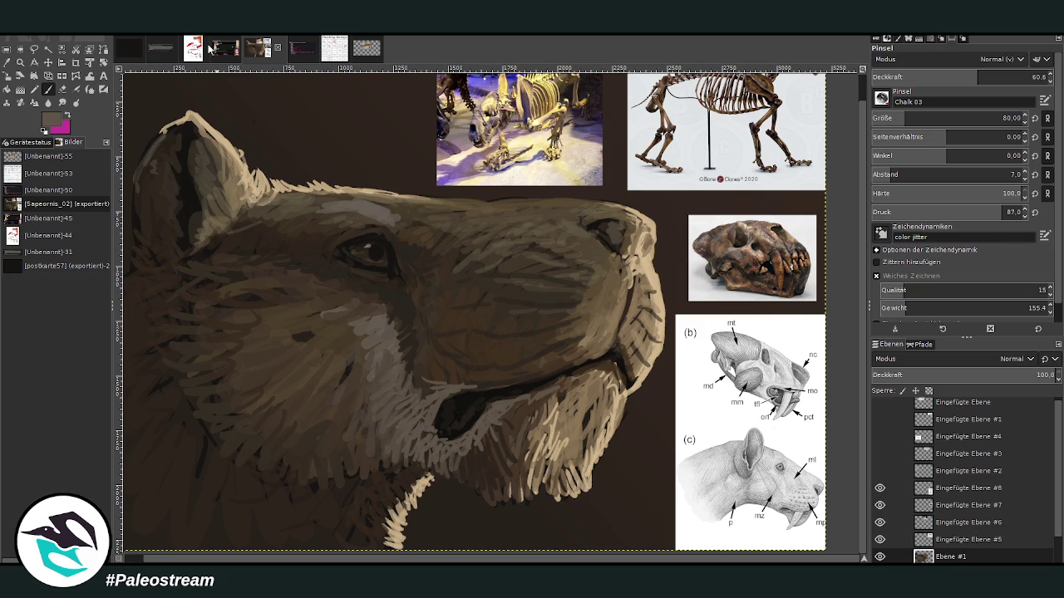
Step: Sample near-black from the mouth and lower the chalk brush opacity to about 44
key("o")
left_click(447, 412)
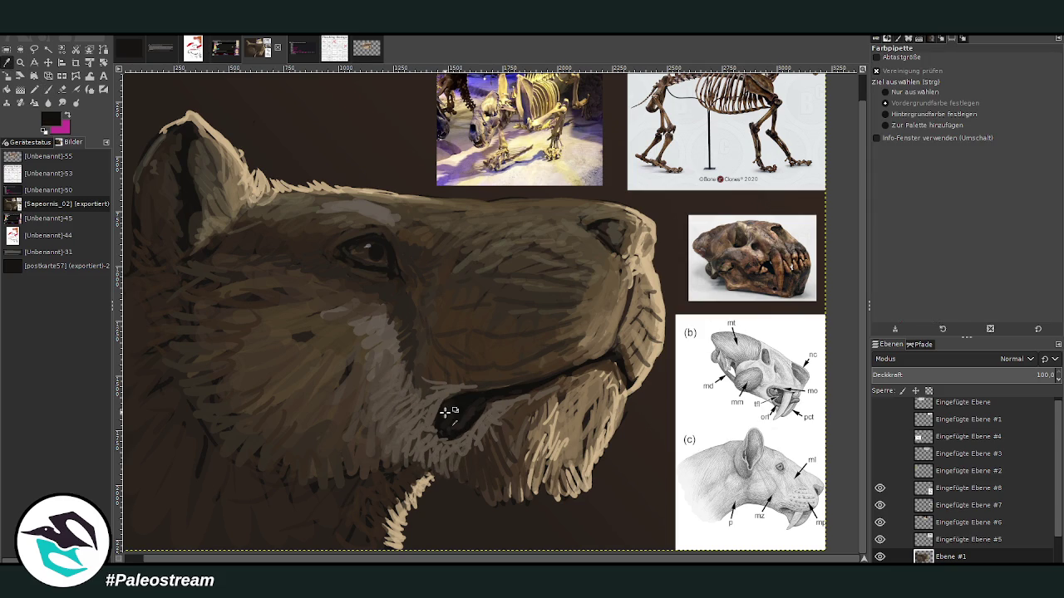
left_click(48, 90)
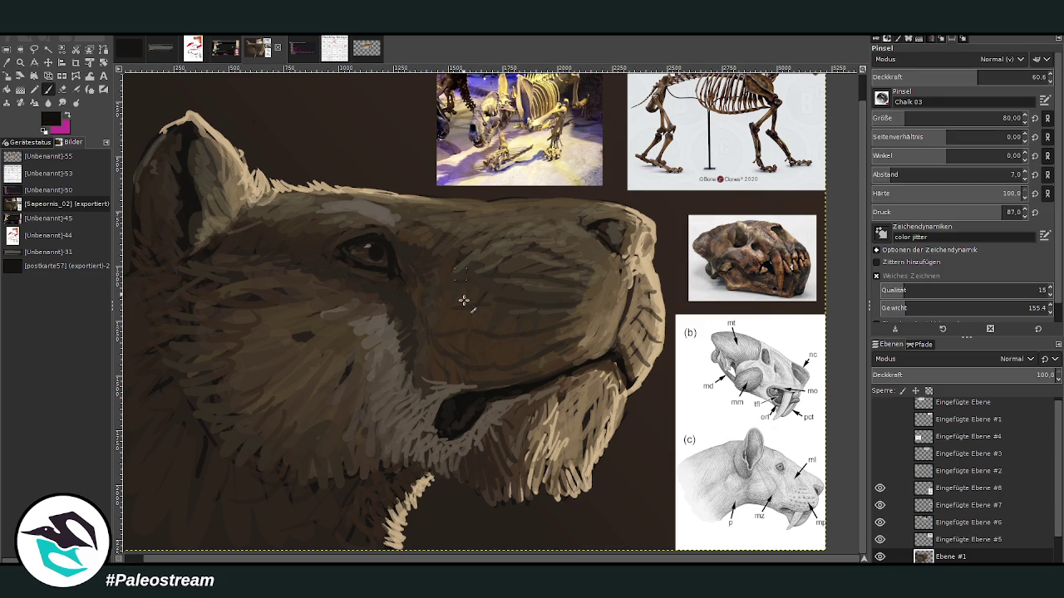
left_click(949, 76)
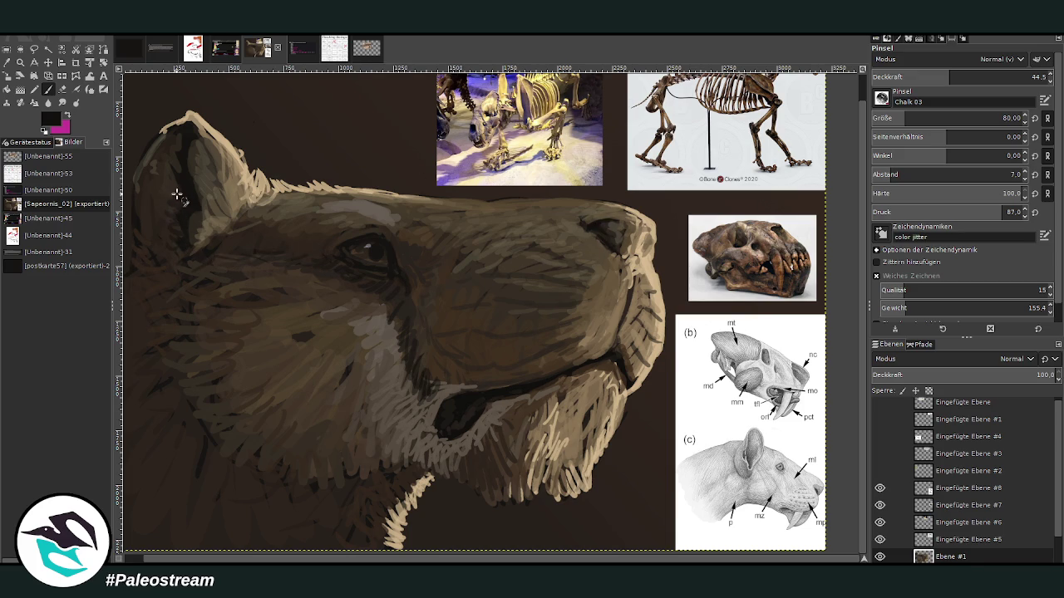
scroll(126, 265, "down", 1, "ctrl")
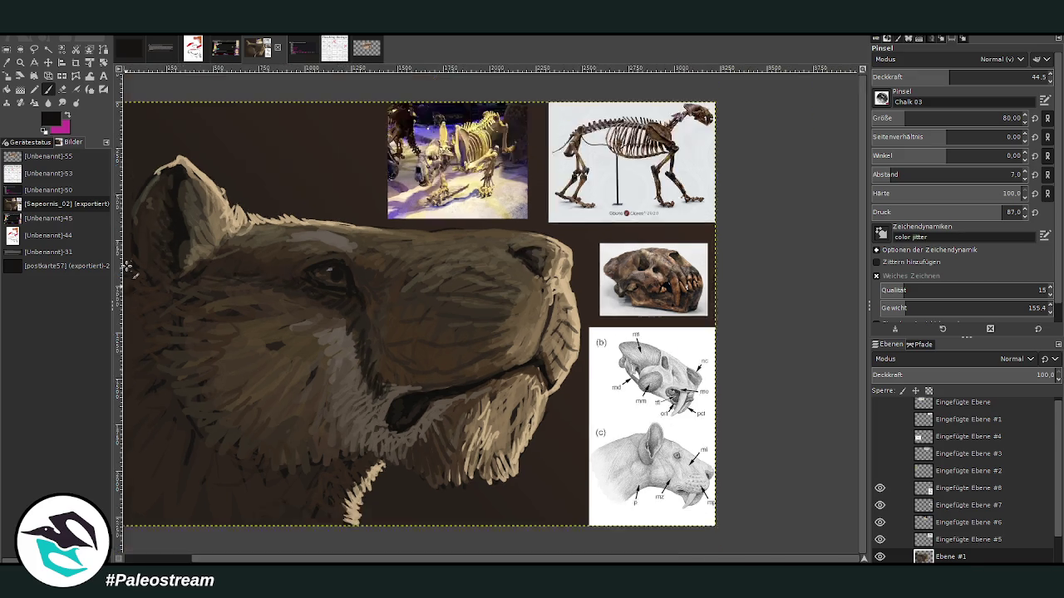
Step: Hide the skull and skeleton reference layers and make Falciscaris.png the active layer
scroll(126, 266, "down", 1, "ctrl")
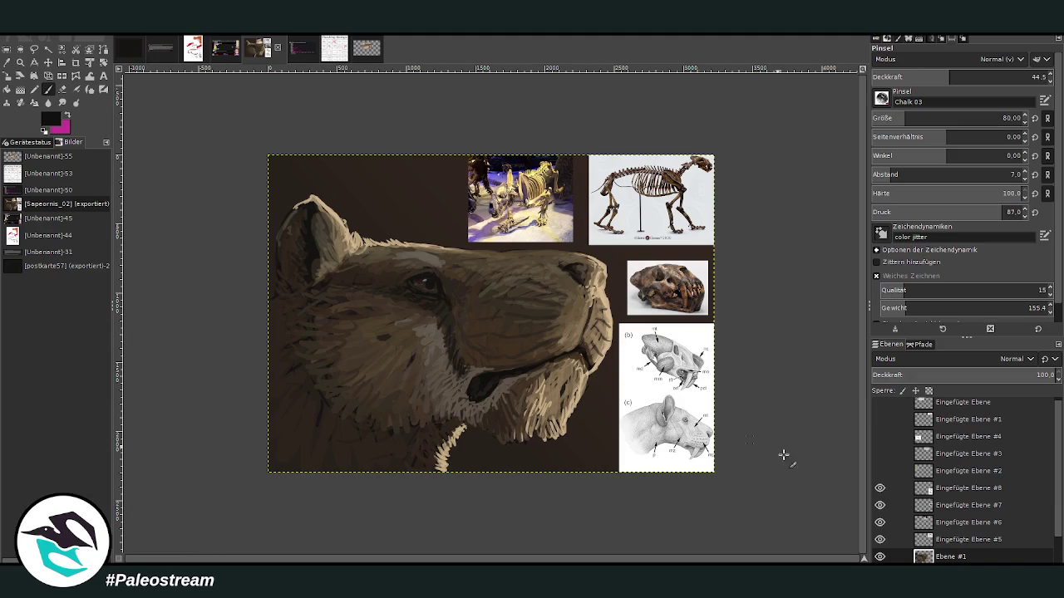
left_click_drag(881, 491, 881, 507)
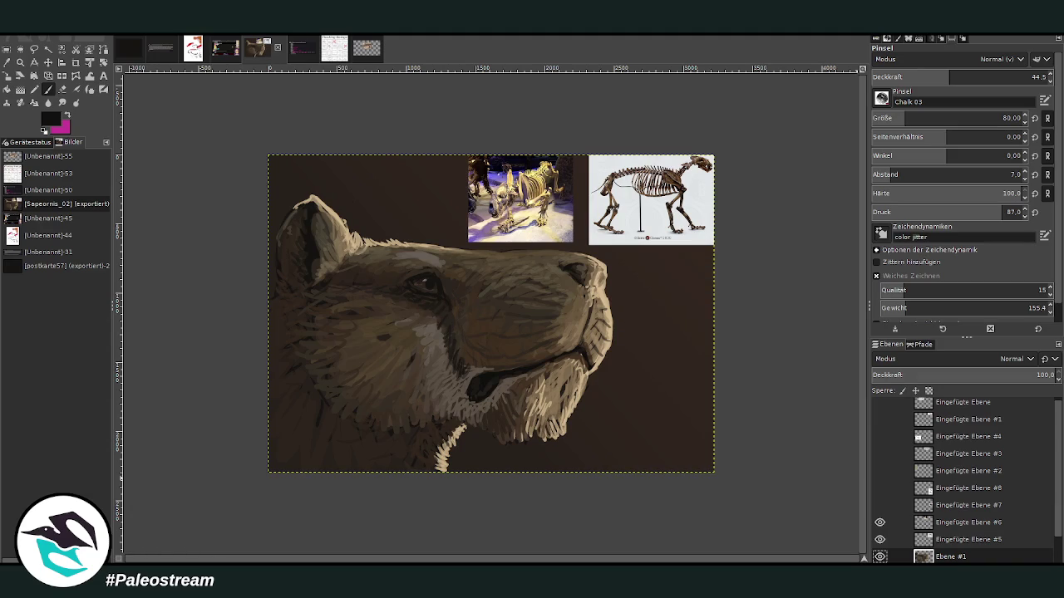
left_click(879, 523)
left_click(879, 540)
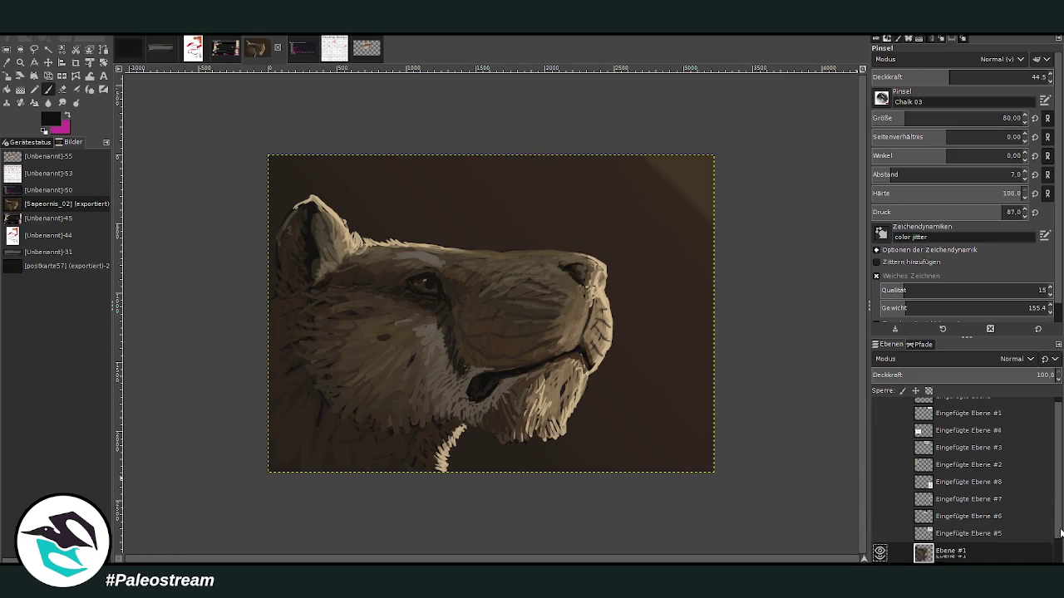
scroll(1059, 527, "down", 1)
left_click(951, 540)
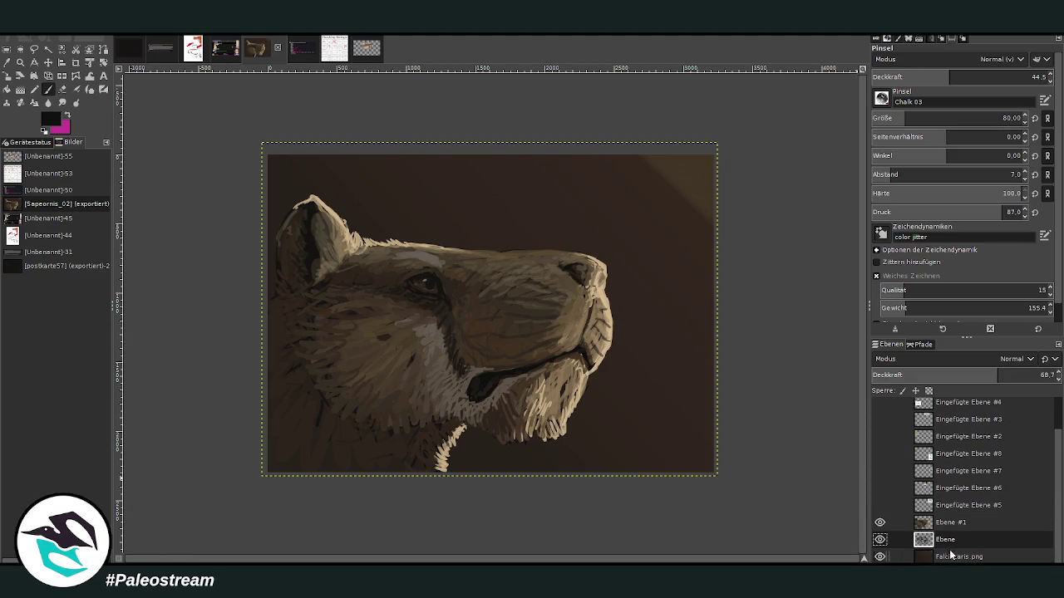
left_click(947, 557)
Step: Smudge the top-right light streak into a soft glow along the top edge, then zoom to the head
key("s")
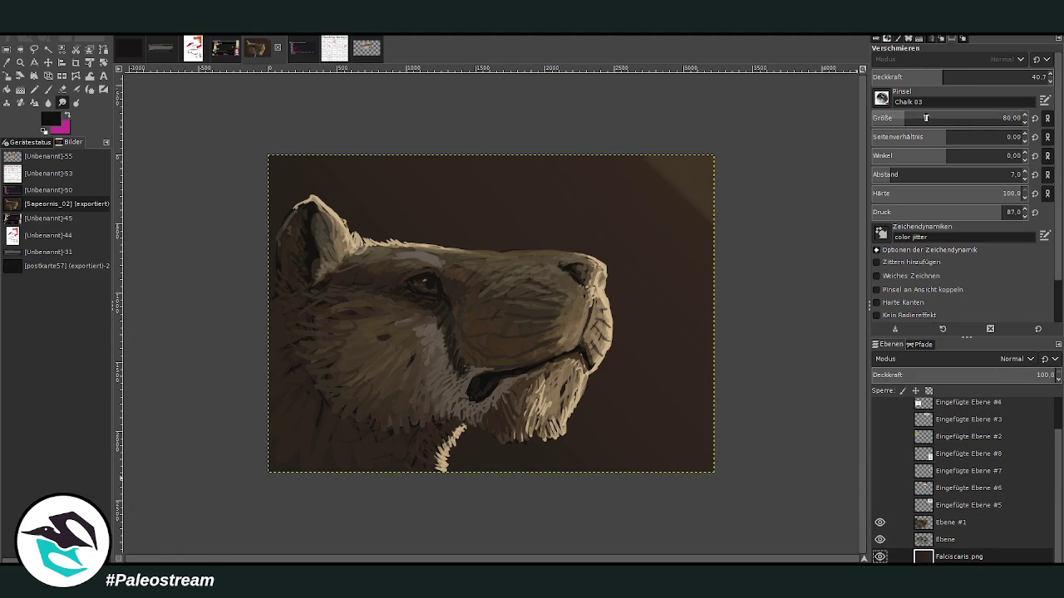
mouse_move(714, 192)
left_mouse_down()
mouse_move(671, 188)
mouse_move(677, 177)
mouse_move(648, 222)
left_mouse_up()
mouse_move(622, 188)
left_mouse_down()
mouse_move(629, 142)
mouse_move(653, 143)
mouse_move(612, 185)
mouse_move(646, 142)
mouse_move(680, 143)
mouse_move(610, 163)
left_mouse_up()
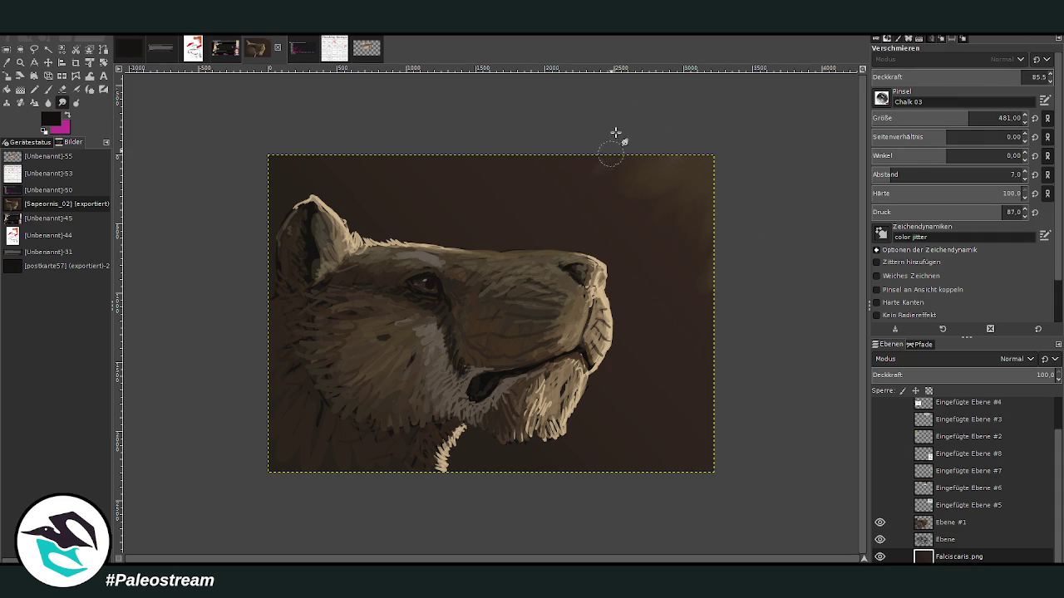
mouse_move(646, 119)
left_mouse_down()
mouse_move(651, 174)
mouse_move(634, 171)
mouse_move(670, 207)
mouse_move(688, 292)
mouse_move(713, 188)
left_mouse_up()
key("z")
left_click_drag(308, 171, 706, 488)
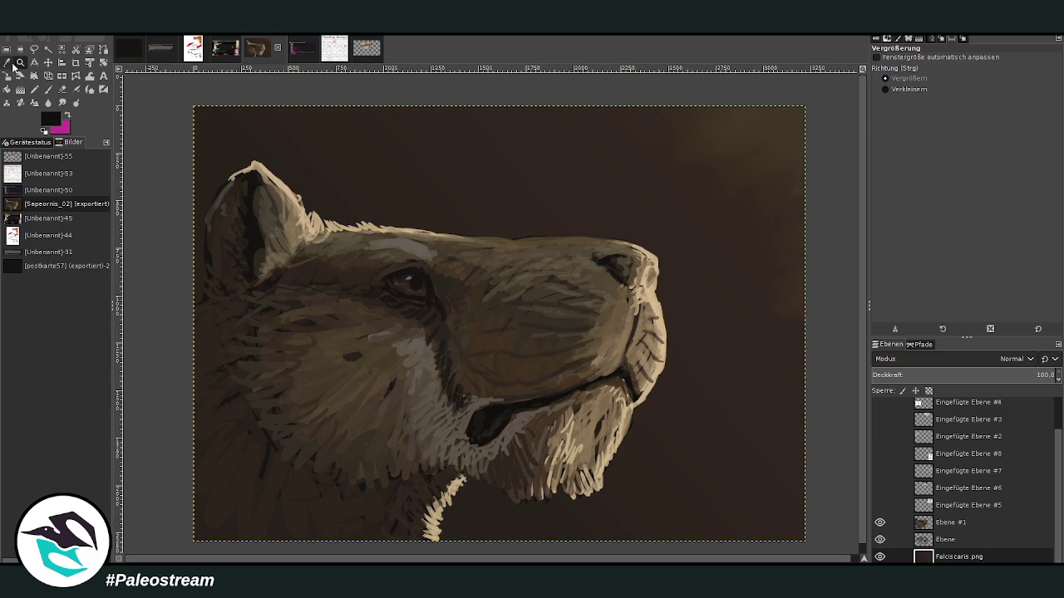
Step: Sample a cheek brown and set the brush to opacity about 82, size 32 on Ebene #1
left_click(7, 63)
left_click(399, 413)
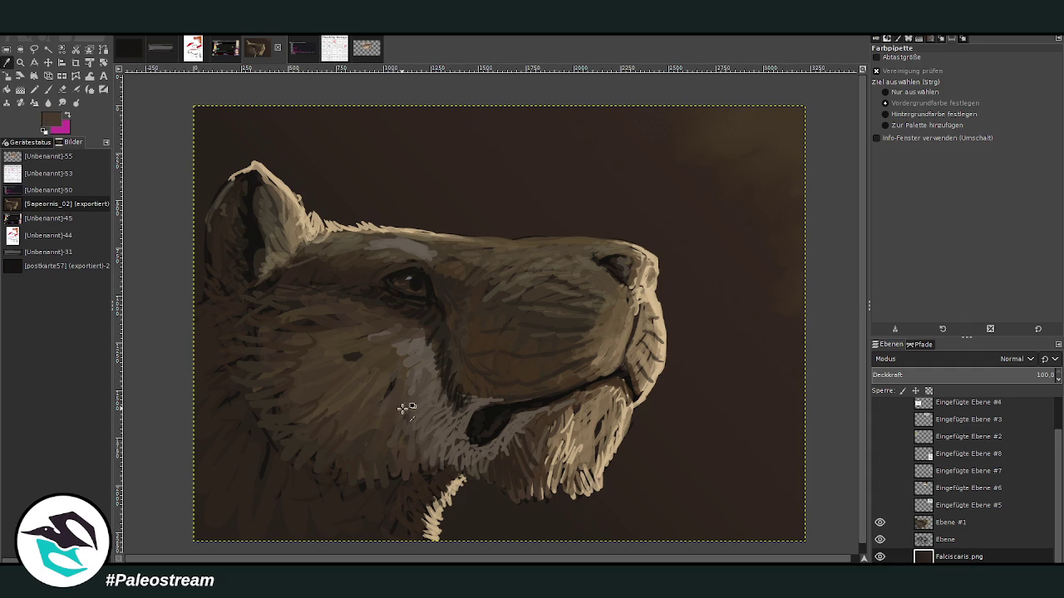
left_click(48, 89)
left_click_drag(964, 77, 1003, 76)
left_click_drag(969, 118, 893, 118)
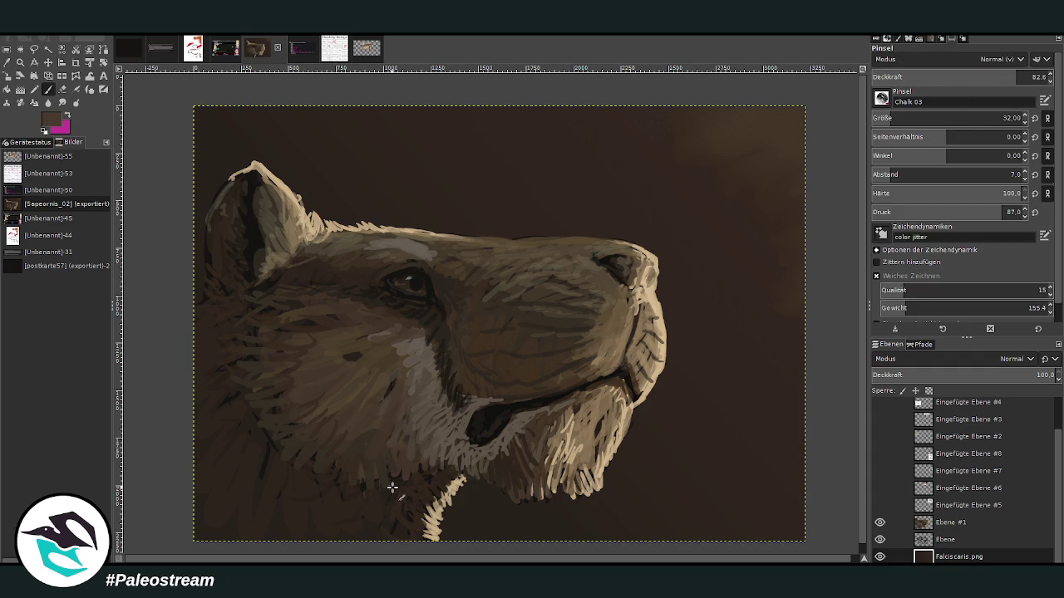
left_click(939, 523)
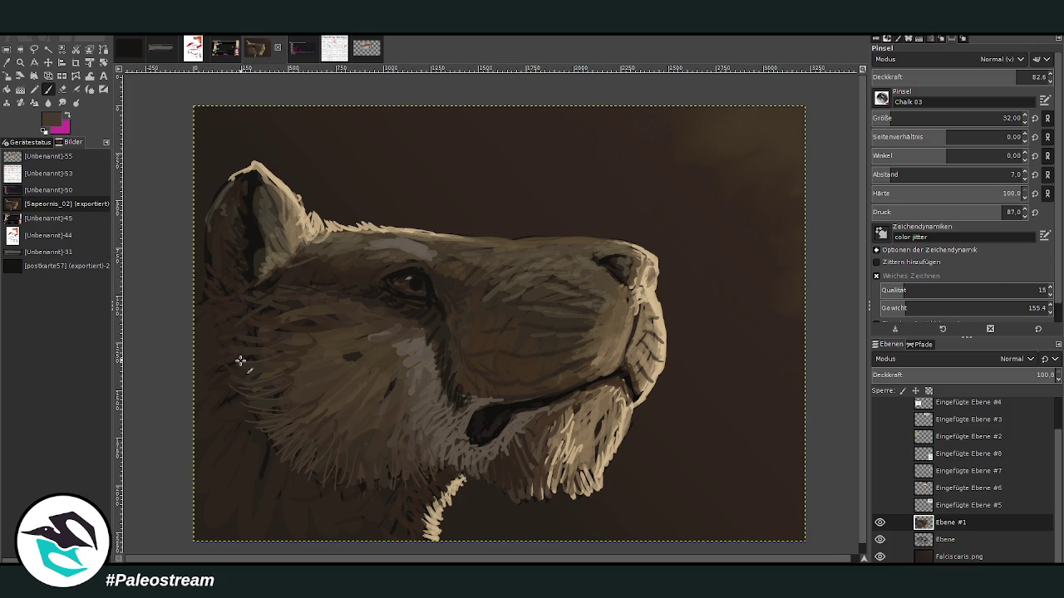
Step: Warp the back of the head slightly, zoom in closer, and select the Falciscaris.png layer
left_click(90, 76)
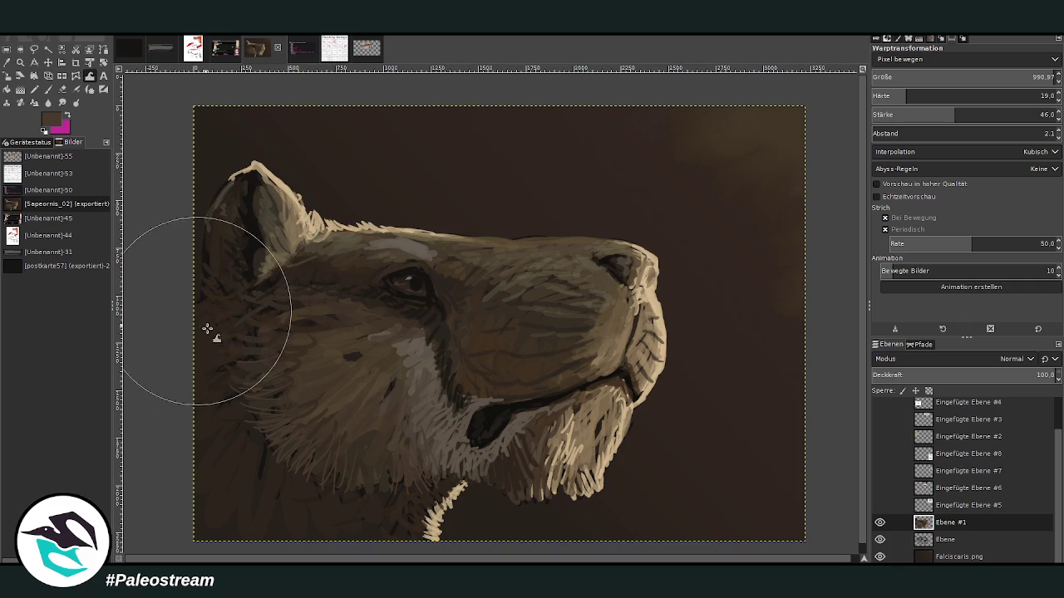
left_click(35, 88)
left_click(19, 61)
left_click_drag(188, 98, 811, 551)
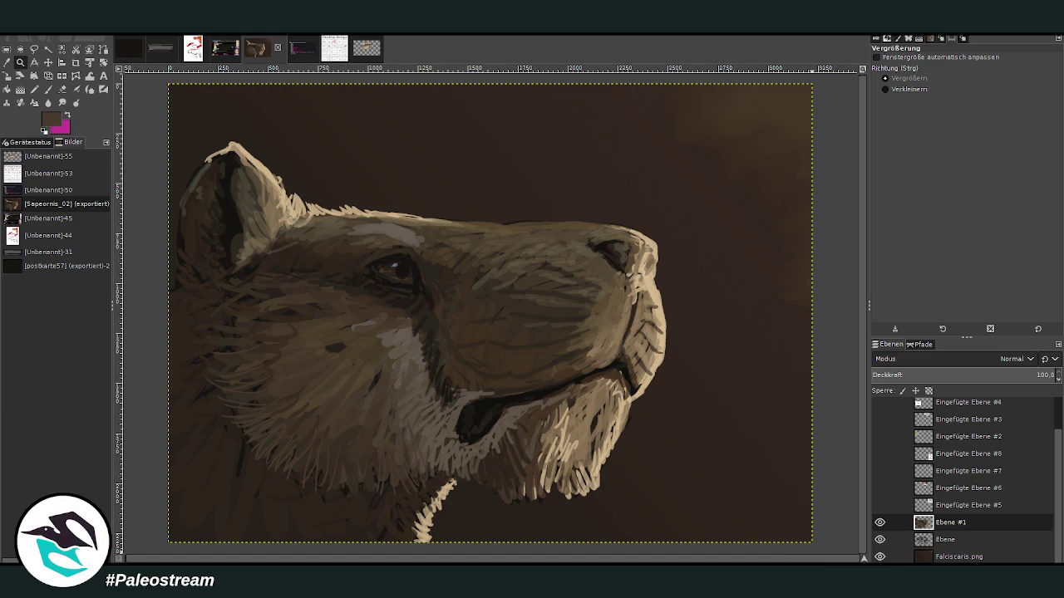
key("m")
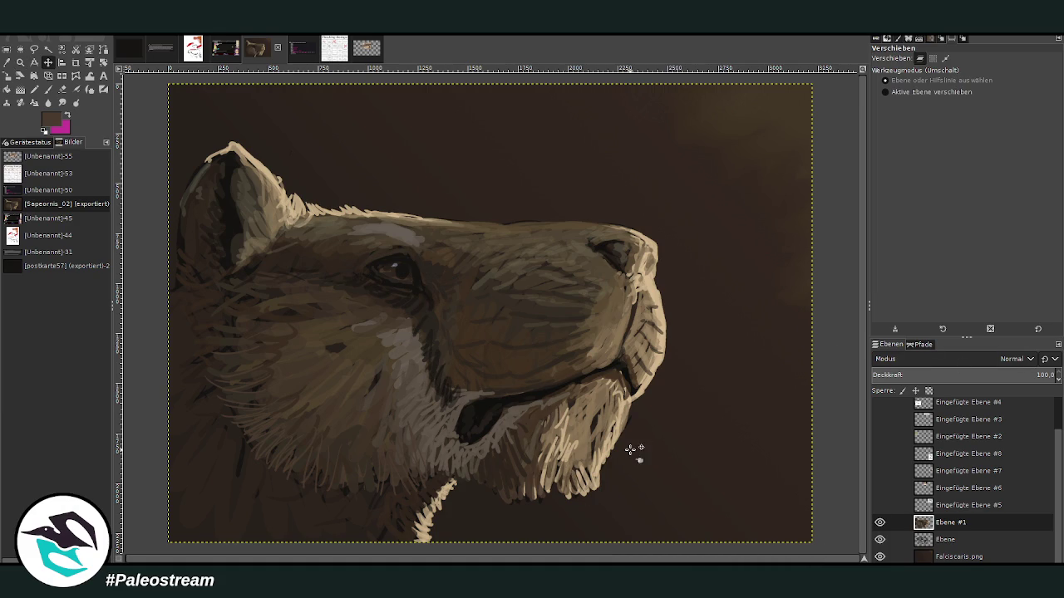
left_click(888, 556)
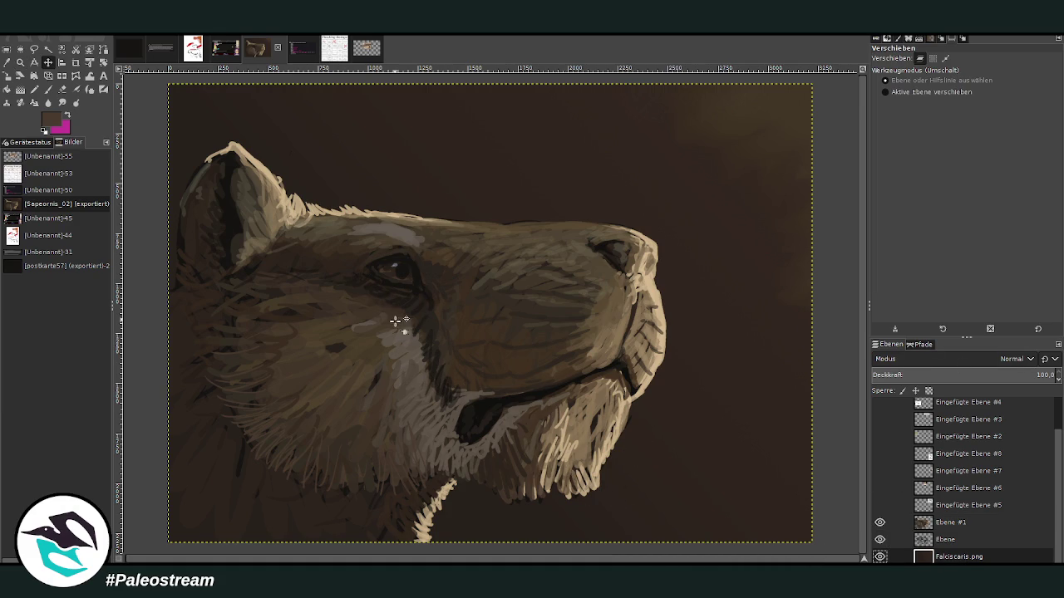
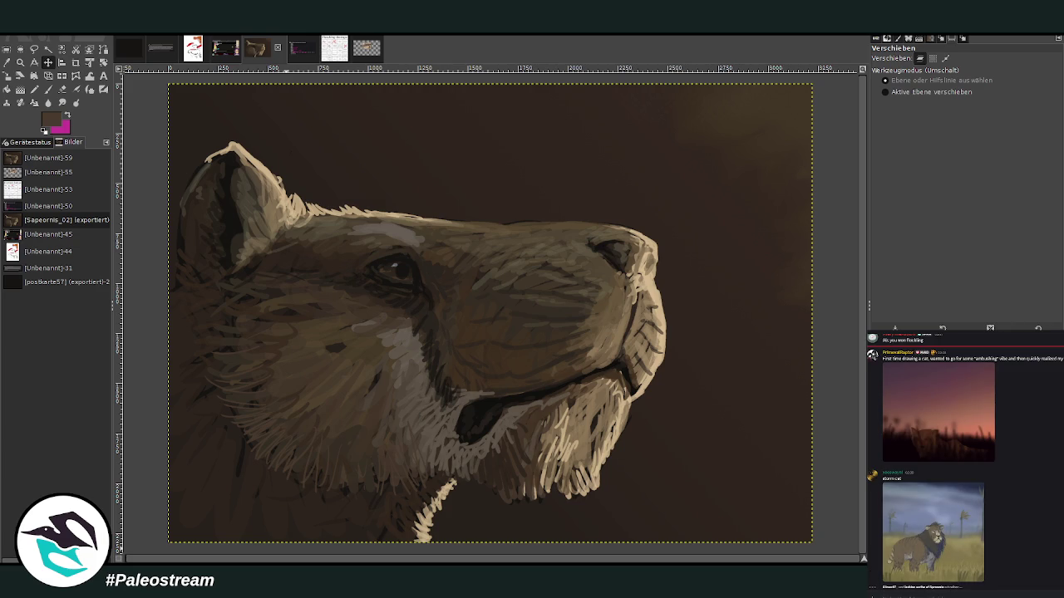
Step: Post the Xenosmilus painting screenshot in the chat, then re-attach it and drop the duplicate attachment
key("ctrl+v")
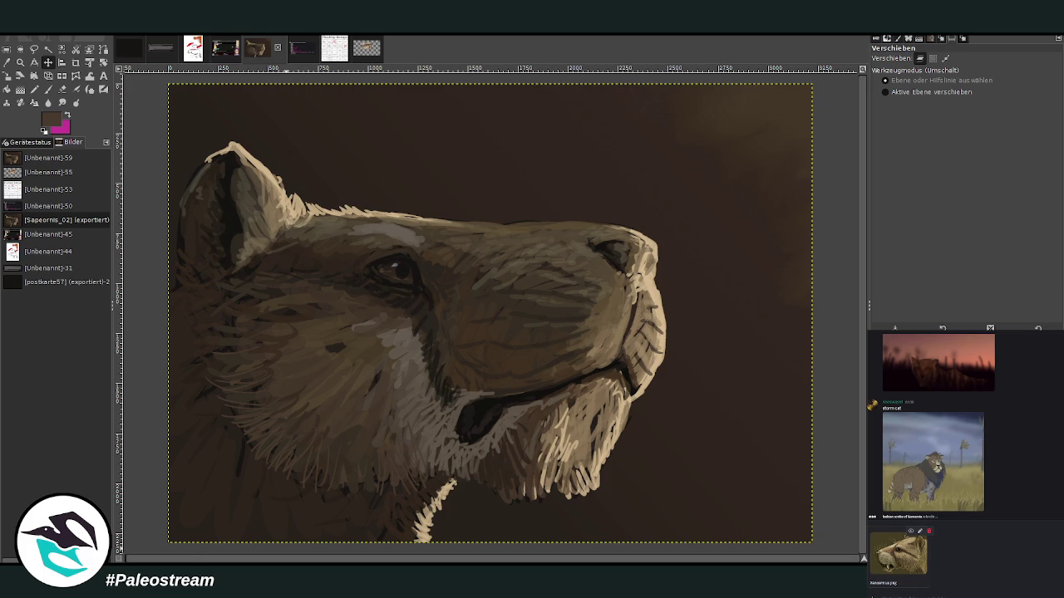
key("Return")
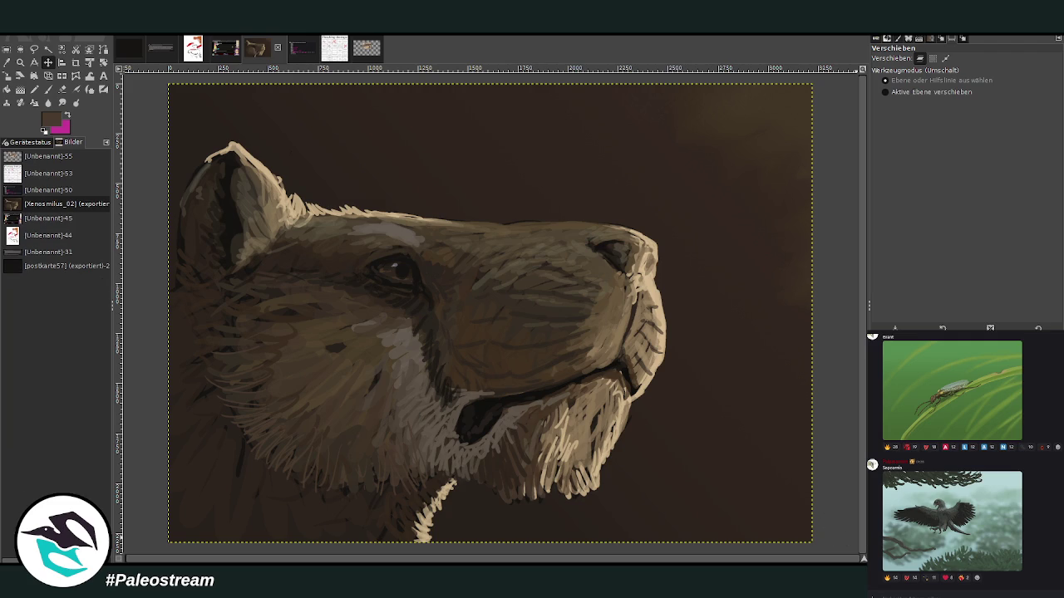
left_click(537, 409)
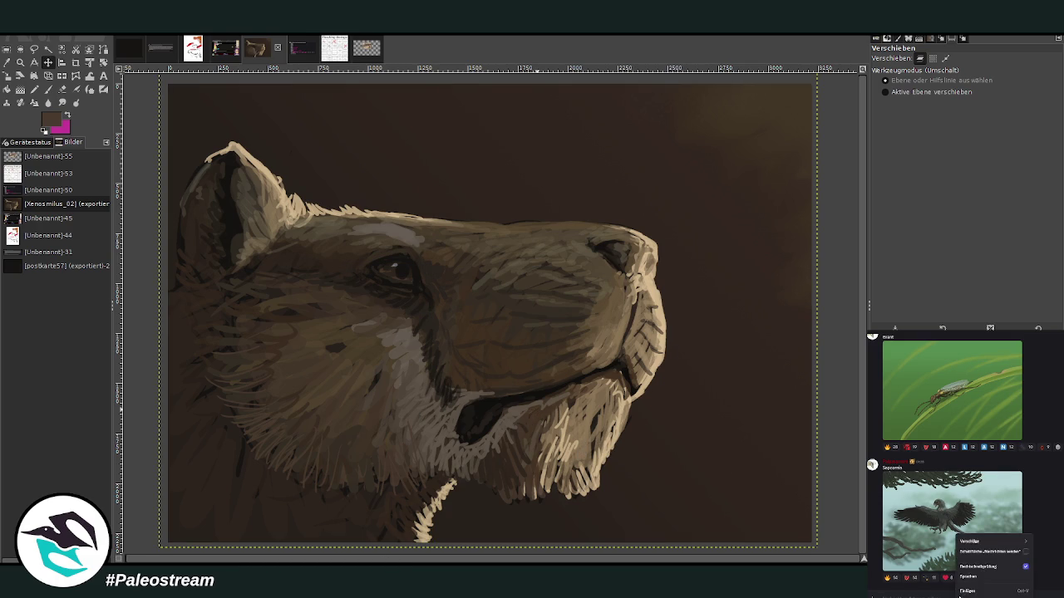
key("ctrl+v")
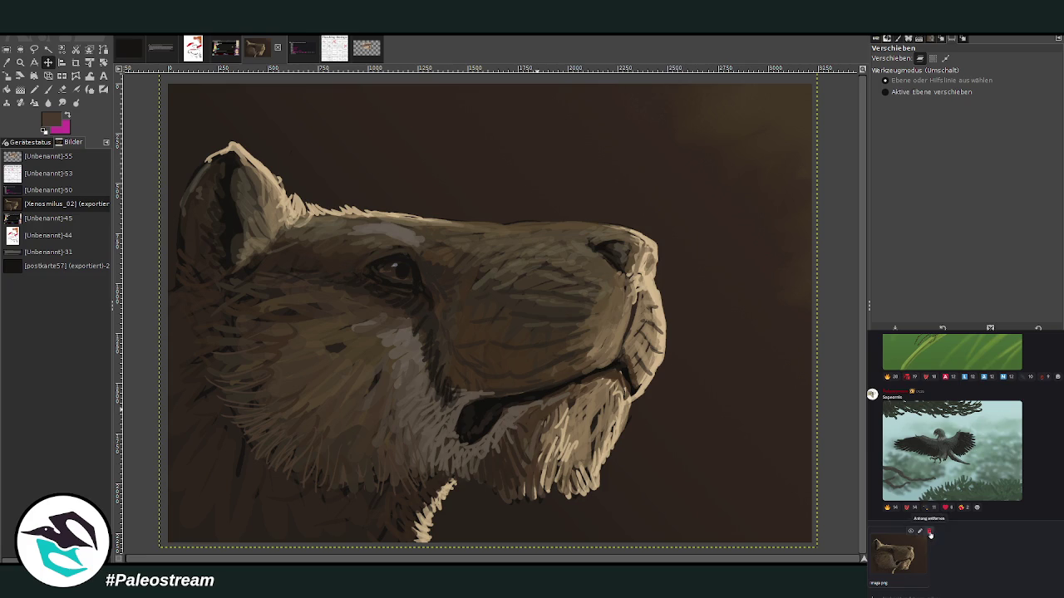
left_click(929, 531)
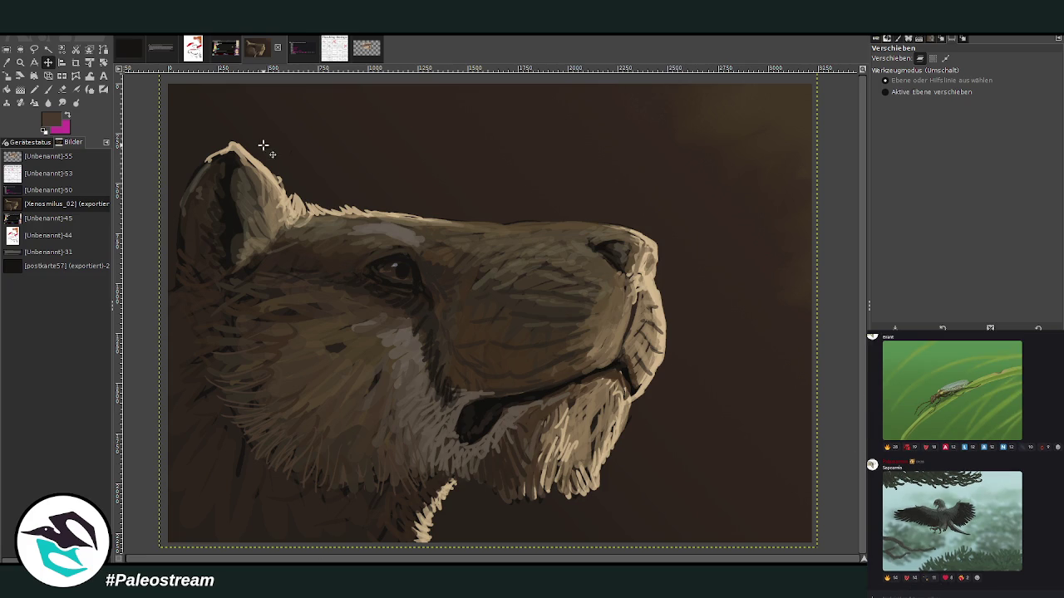
Step: Crop every layer to the 3222 × 2297 canvas with 'Nur die aktive Ebene' unchecked
left_click(75, 64)
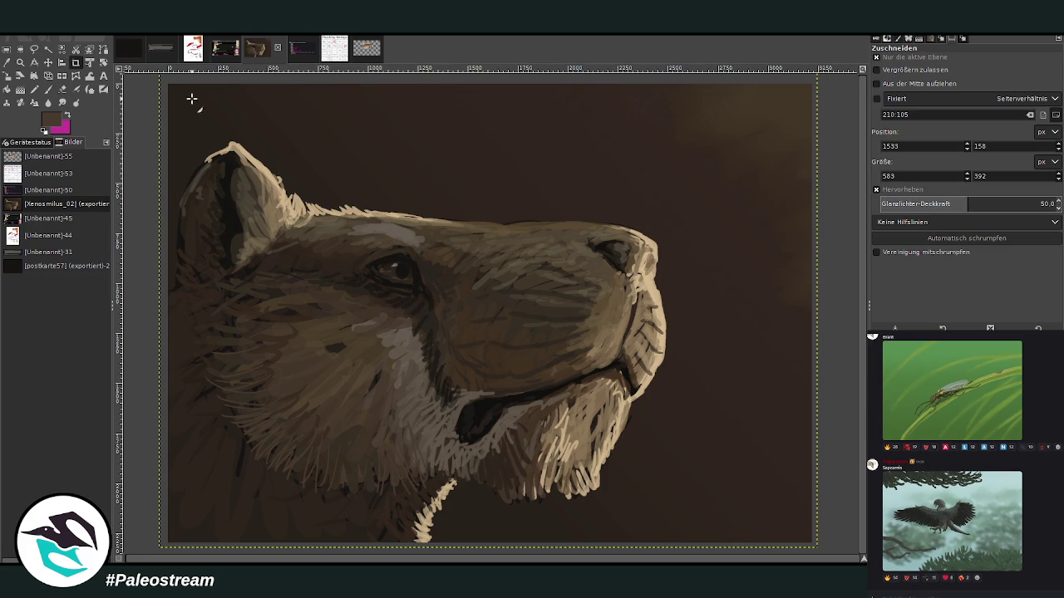
mouse_move(166, 80)
left_mouse_down()
mouse_move(816, 536)
mouse_move(803, 533)
left_mouse_up()
left_click(876, 57)
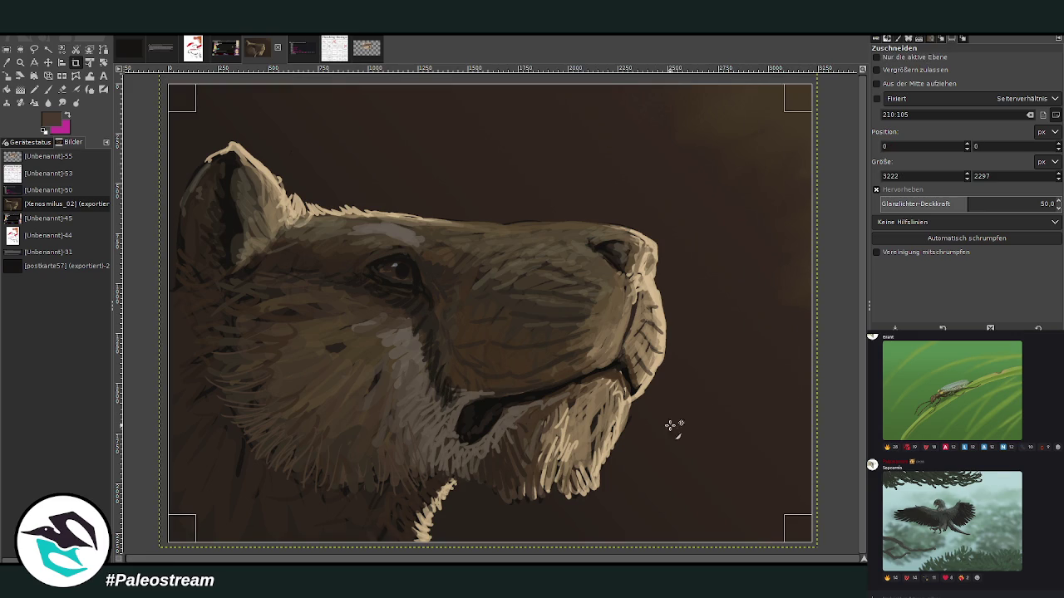
key("Return")
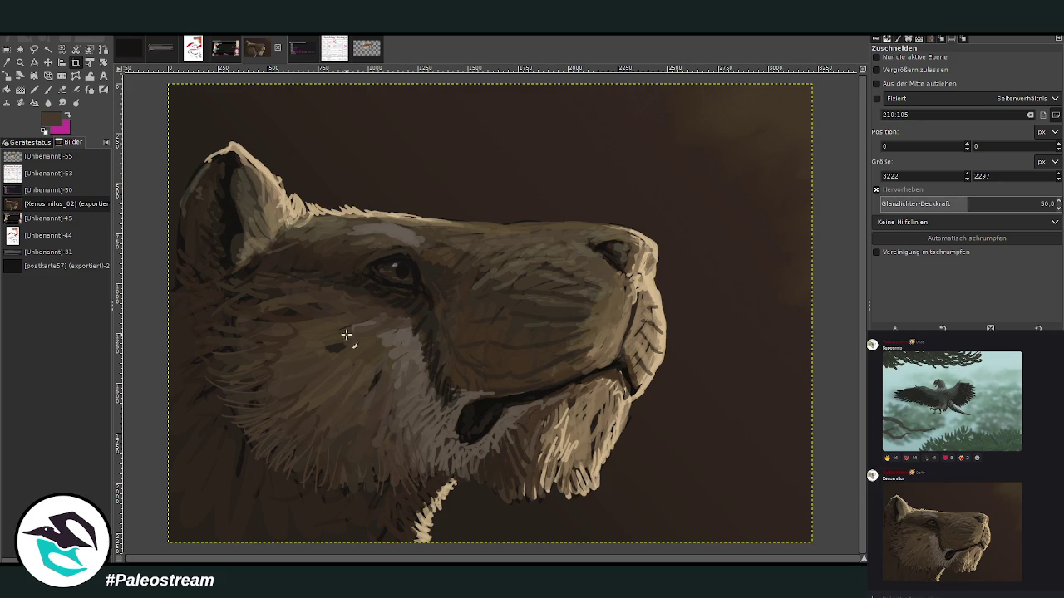
Step: Paste the labelled skull-and-head reference and drag it over the painting's lower left
left_click(48, 89)
left_click(68, 116)
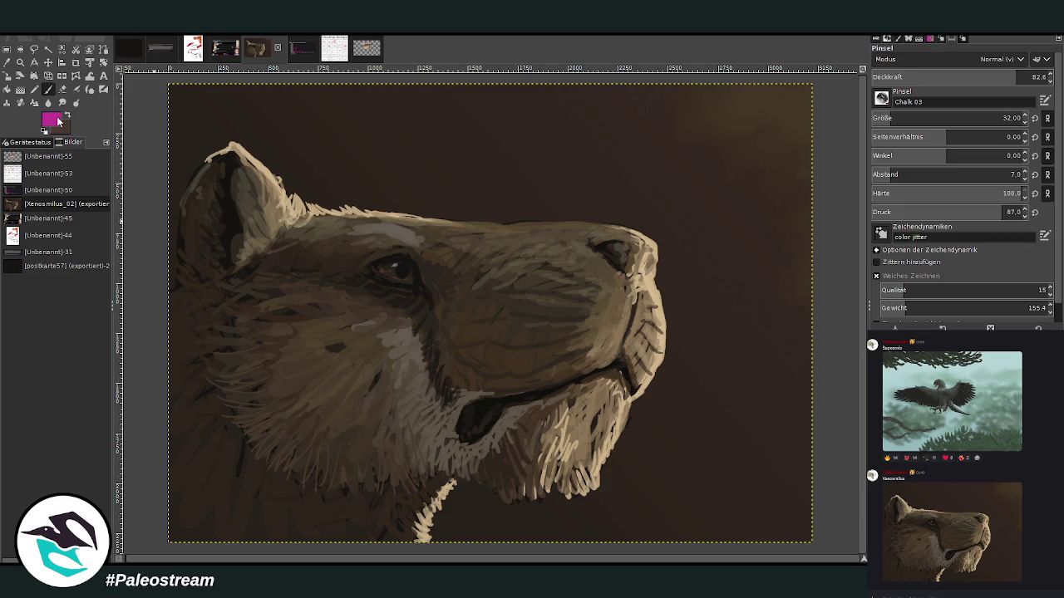
key("x")
key("x")
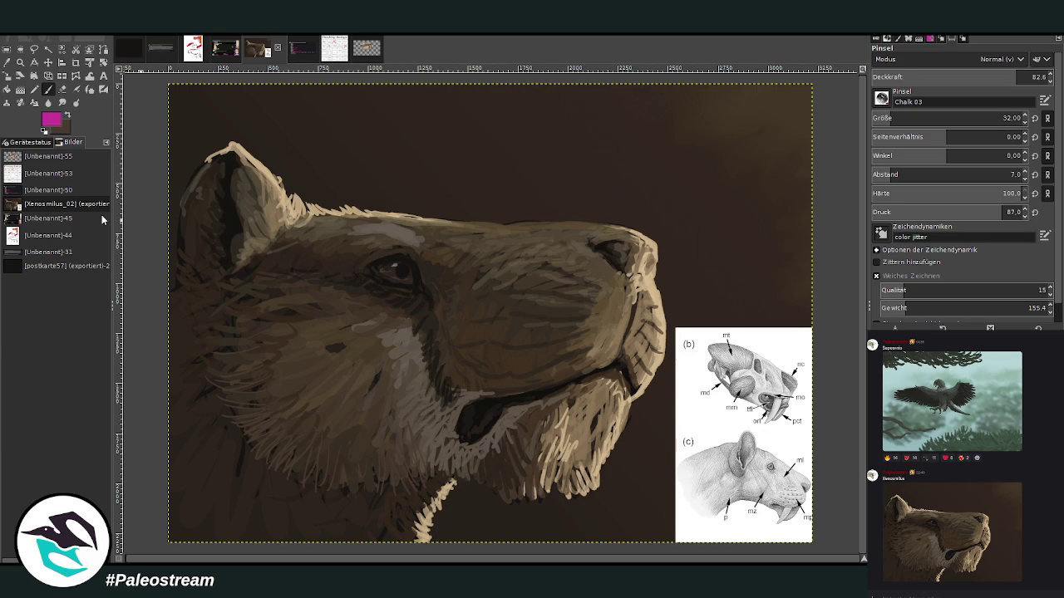
left_click(50, 63)
left_click_drag(777, 432, 280, 393)
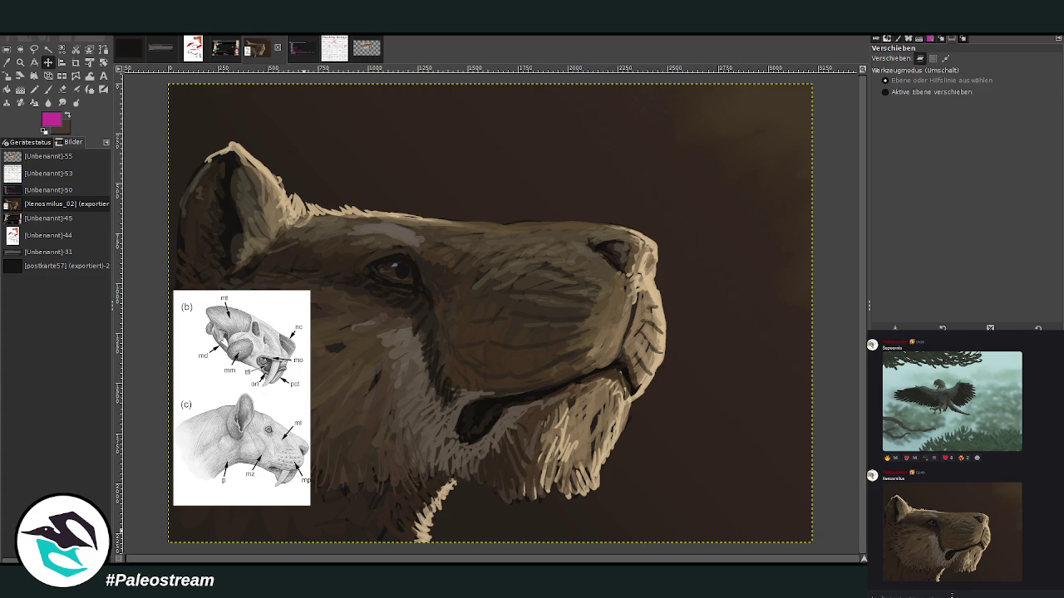
Step: Paste the jaguar photo into the Discord message box with Einfügen and send it
right_click(951, 595)
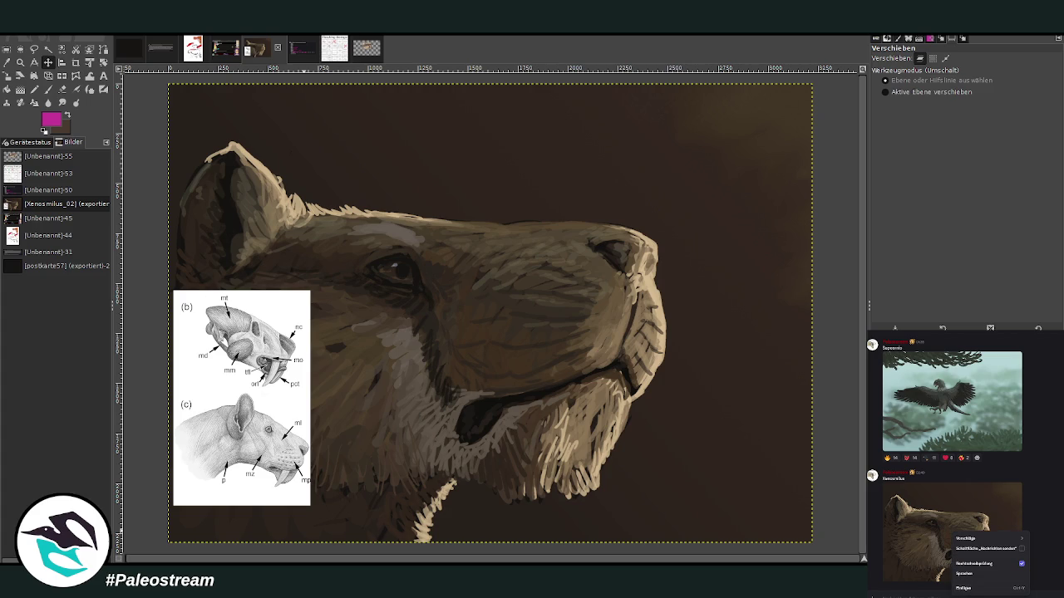
left_click(963, 589)
scroll(987, 572, "down", 5)
scroll(997, 565, "down", 5)
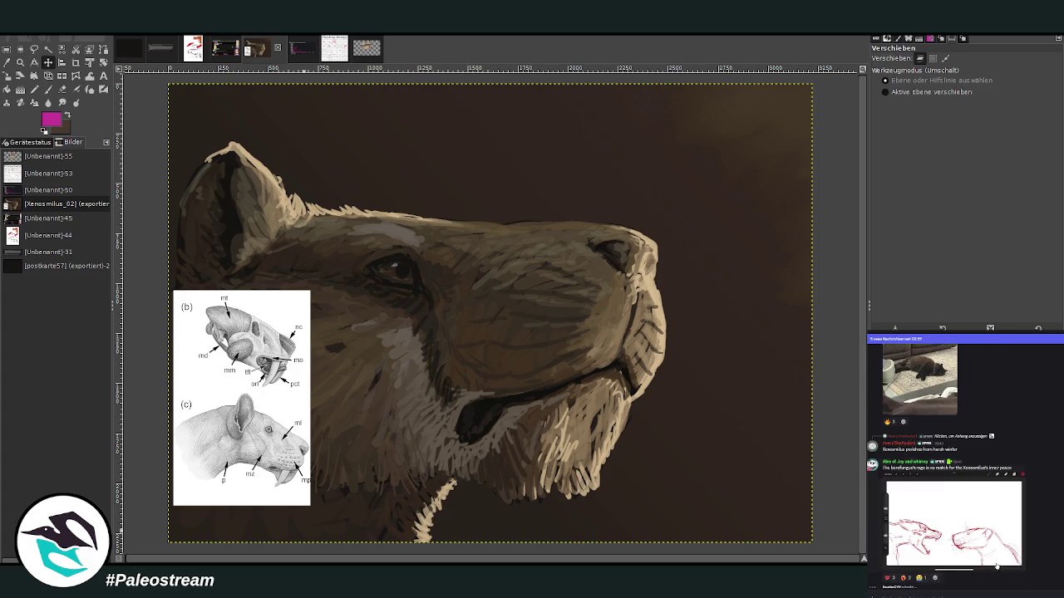
right_click(952, 595)
left_click(956, 590)
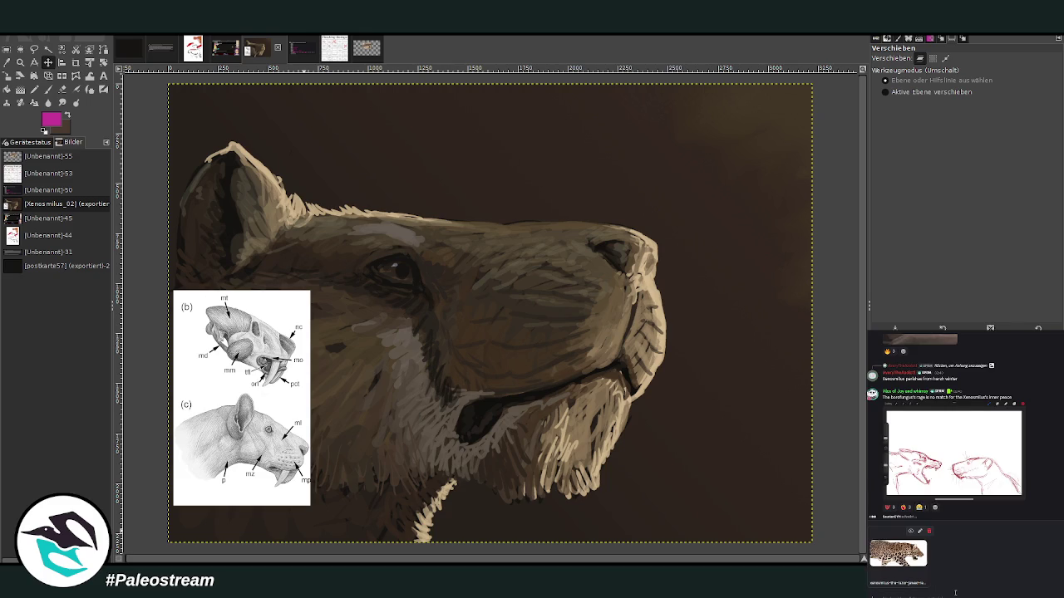
key("Return")
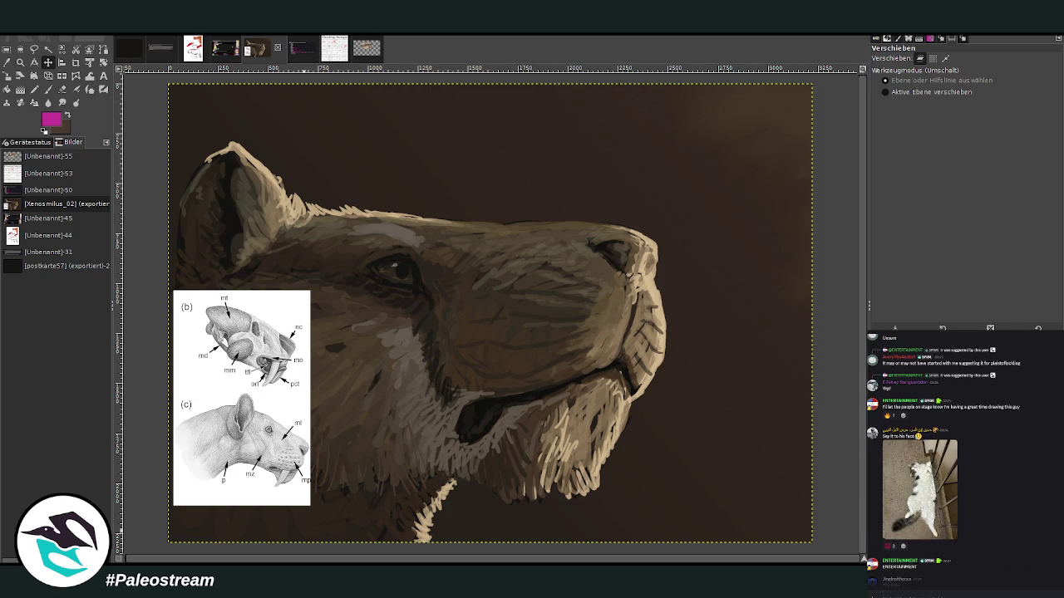
left_click(892, 502)
left_click(891, 503)
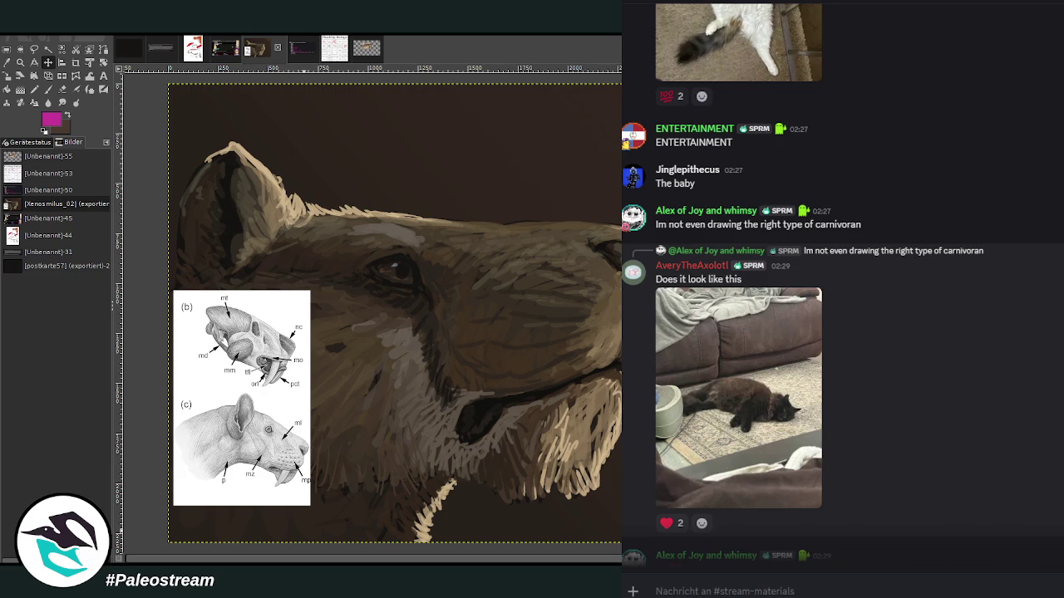
Step: View a shared cat drawing at full size, then close it
scroll(1037, 432, "down", 3)
scroll(1037, 432, "down", 2)
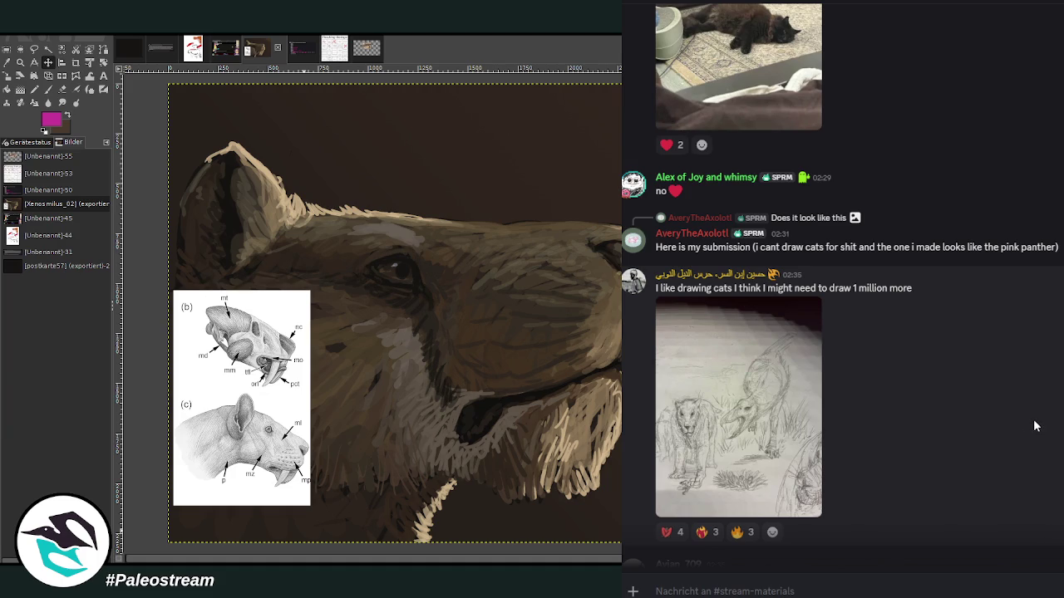
left_click(751, 422)
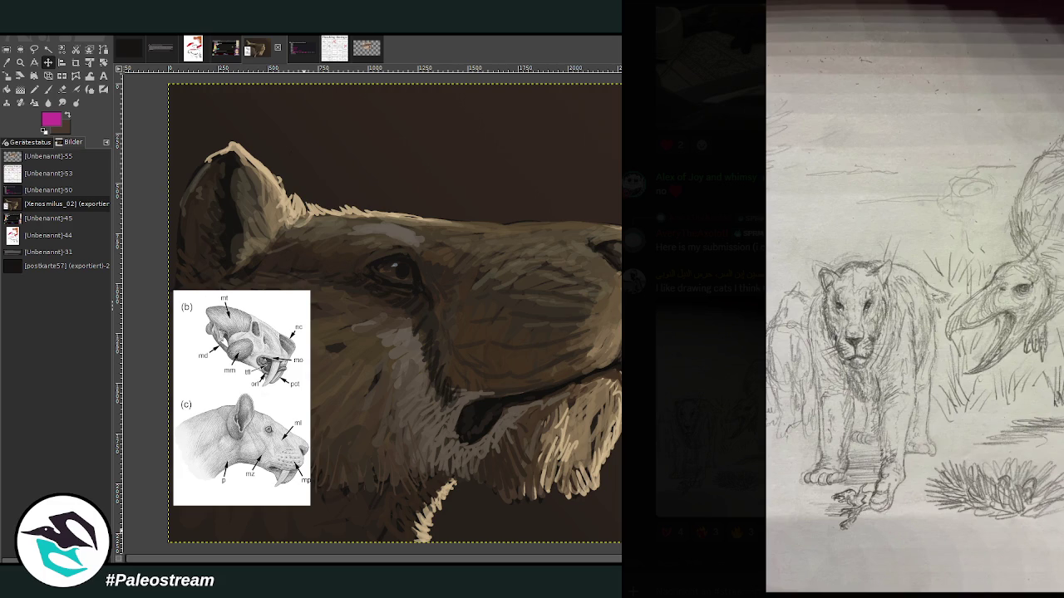
key("Escape")
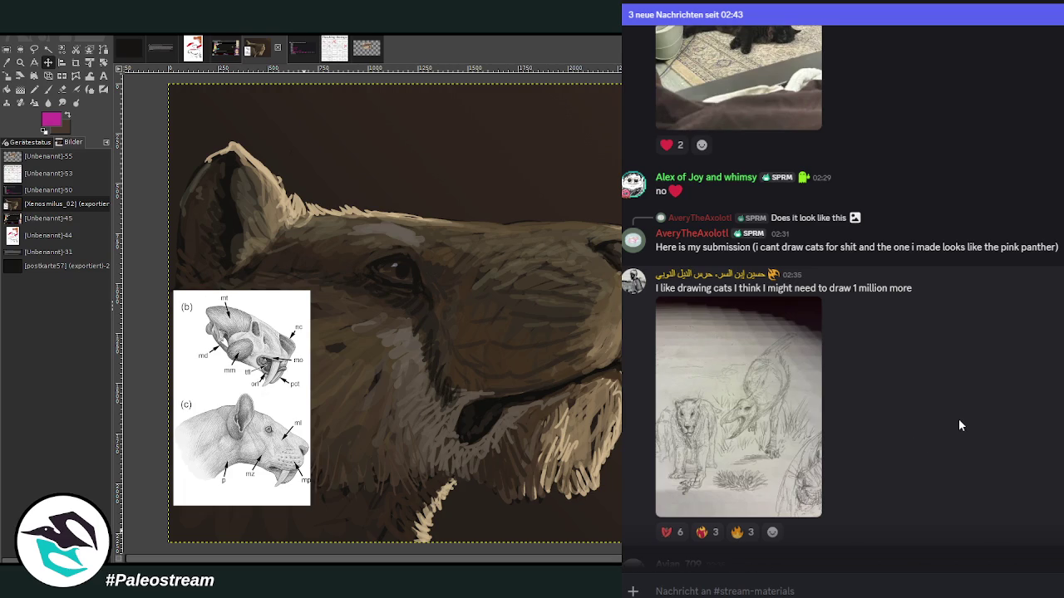
Step: Scroll down to the pink-sunset cat ambush drawing and enlarge it
scroll(960, 418, "down", 3)
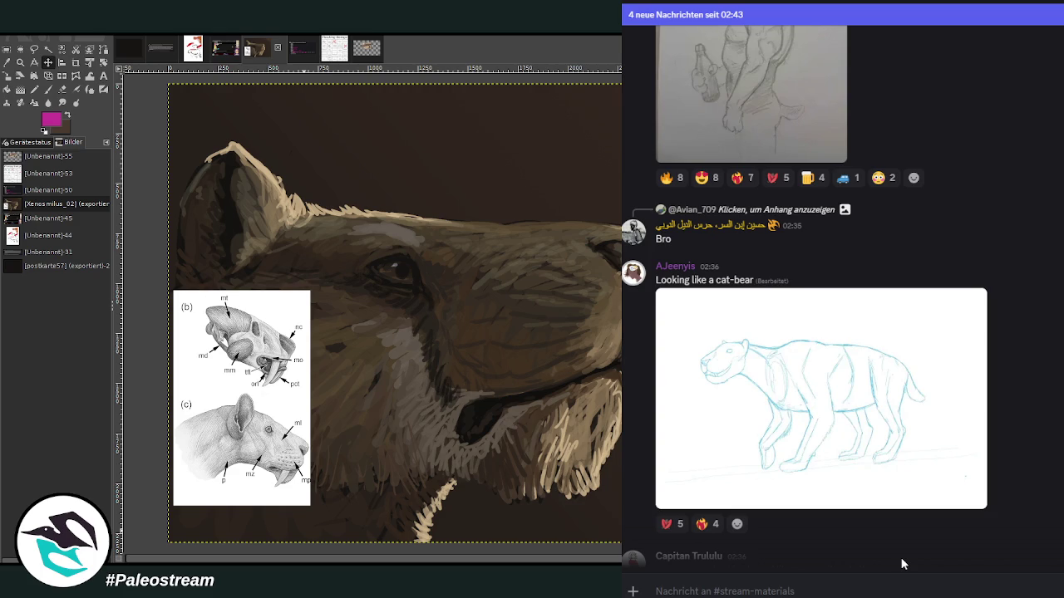
scroll(1025, 454, "down", 2)
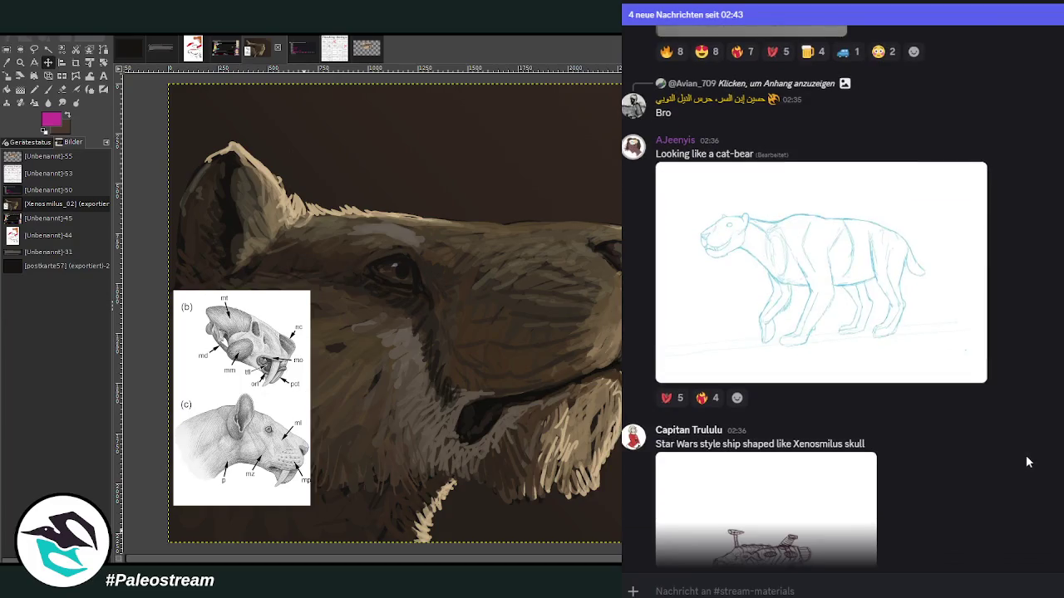
scroll(1024, 462, "down", 5)
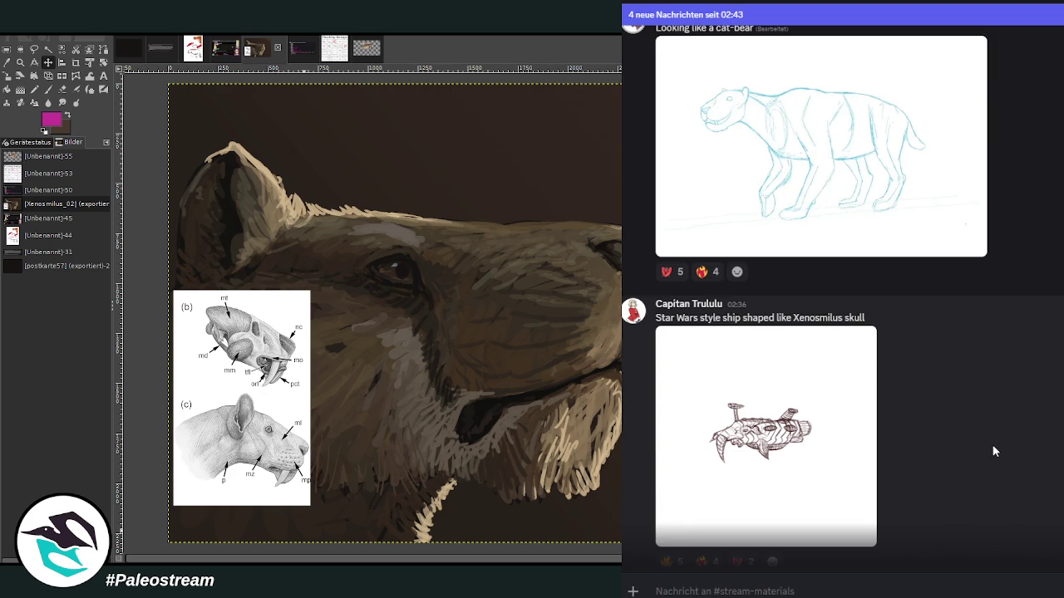
scroll(993, 452, "down", 2)
scroll(992, 444, "down", 3)
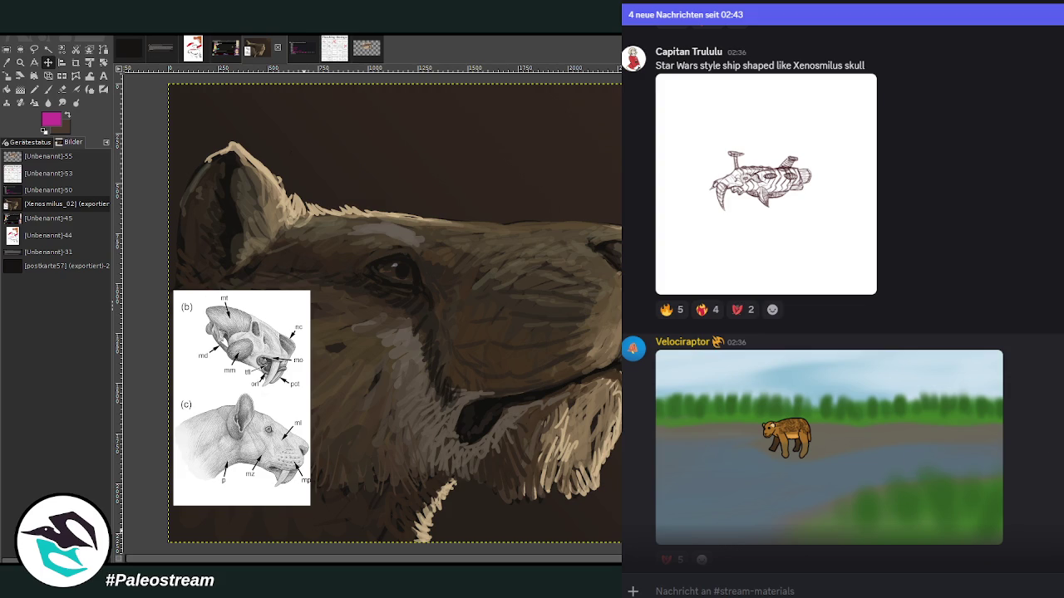
scroll(831, 332, "down", 2)
scroll(831, 332, "down", 2)
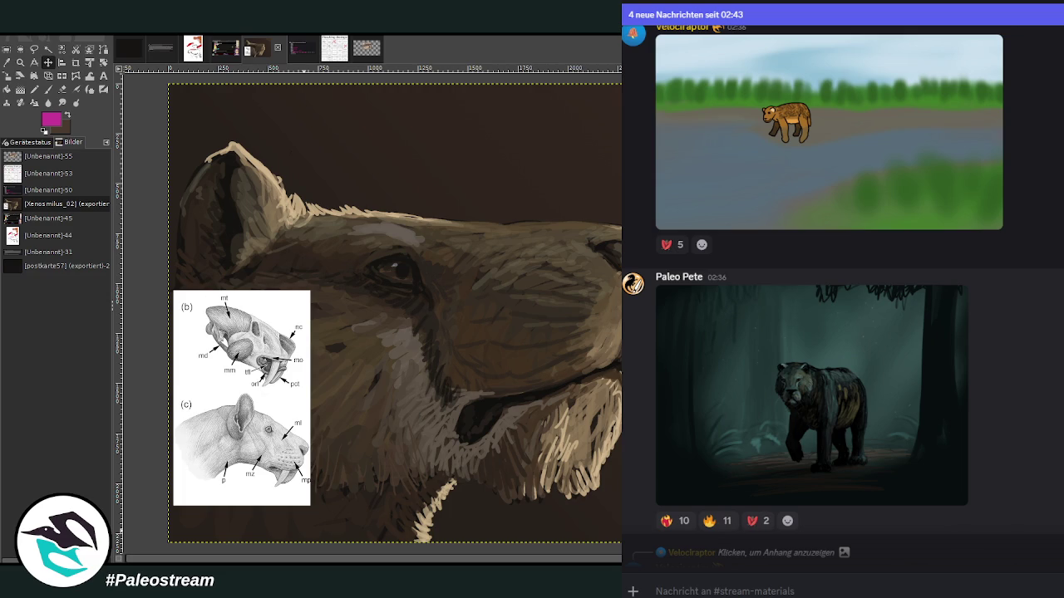
scroll(841, 291, "down", 5)
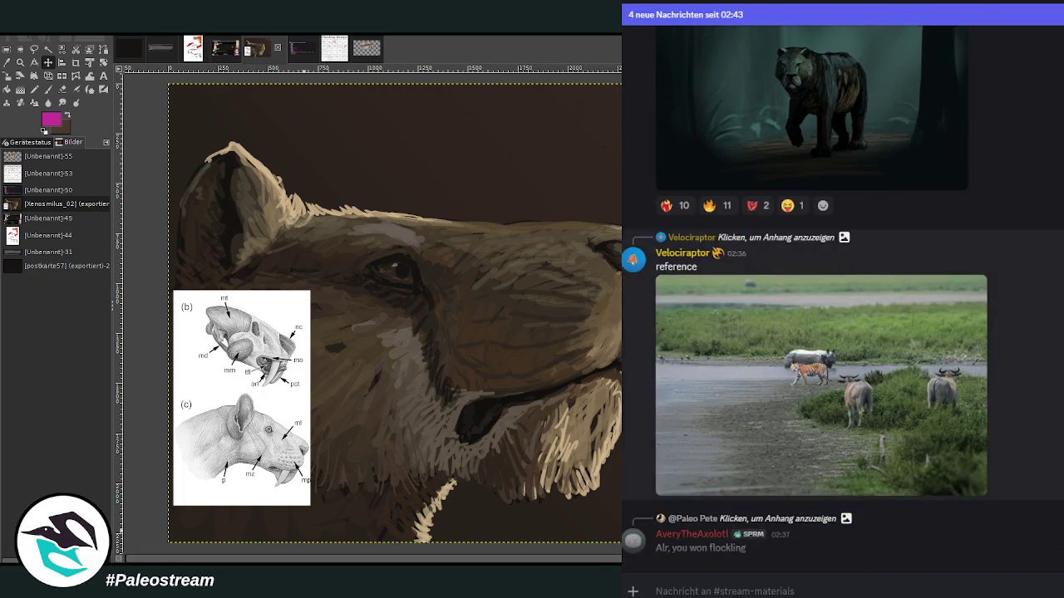
scroll(1049, 425, "down", 3)
scroll(1049, 425, "down", 3)
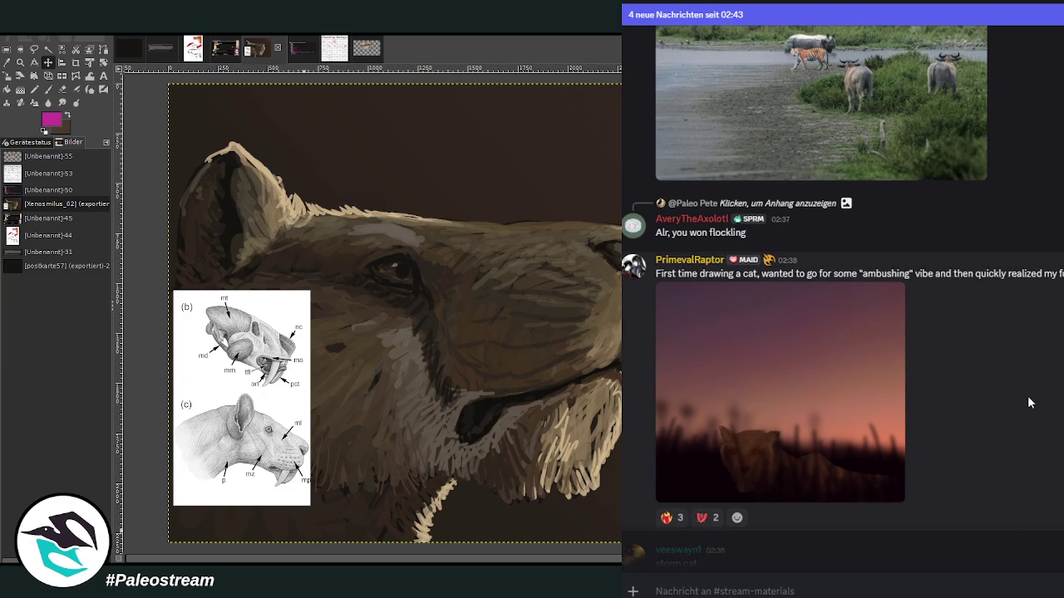
left_click(700, 404)
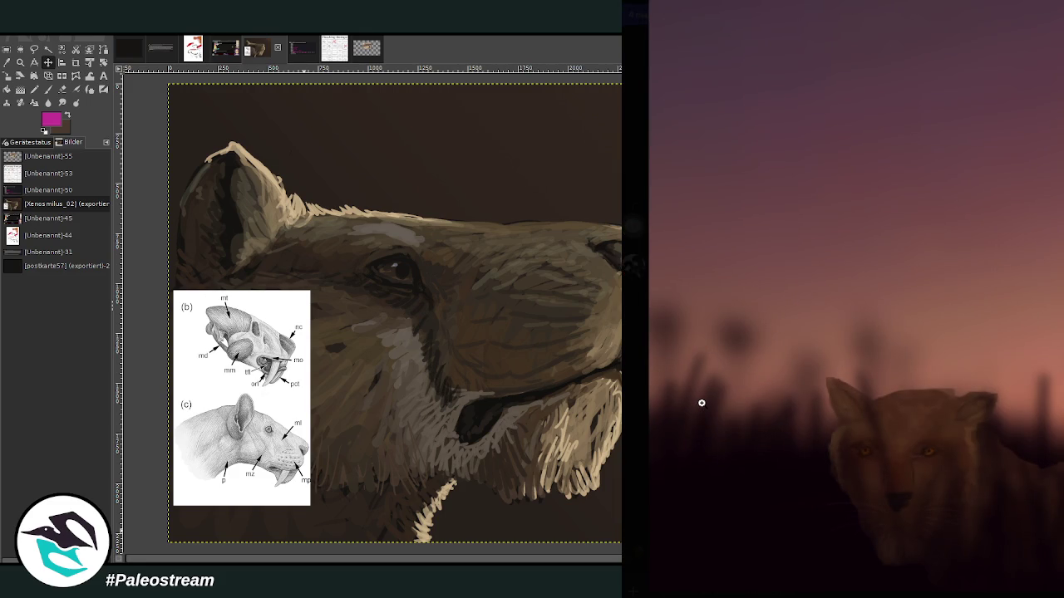
key("Escape")
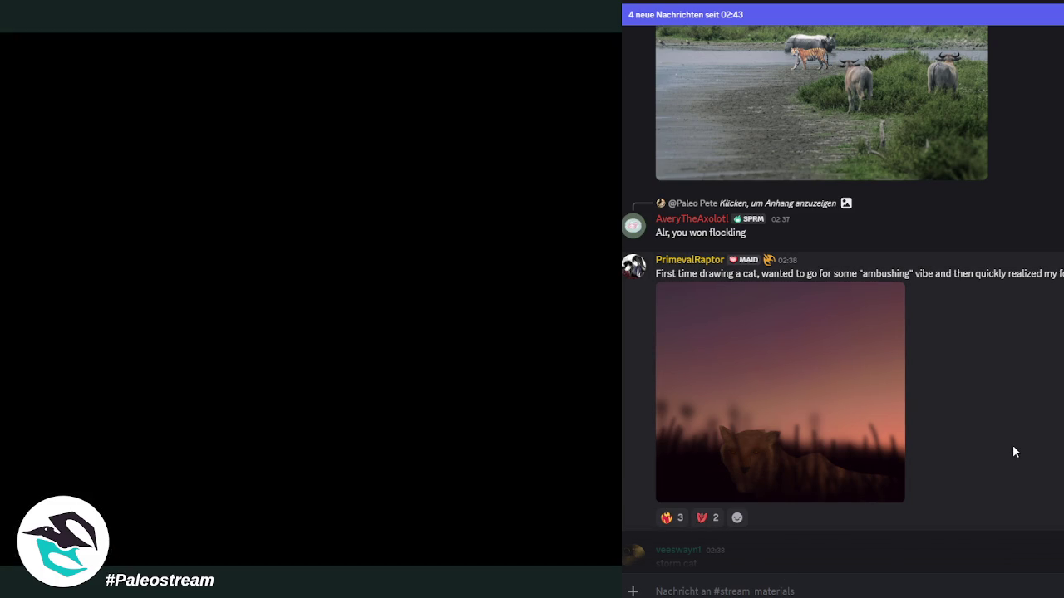
Step: Scroll down #stream-materials past the storm cat post toward the spotted cat painting
scroll(1014, 451, "down", 3)
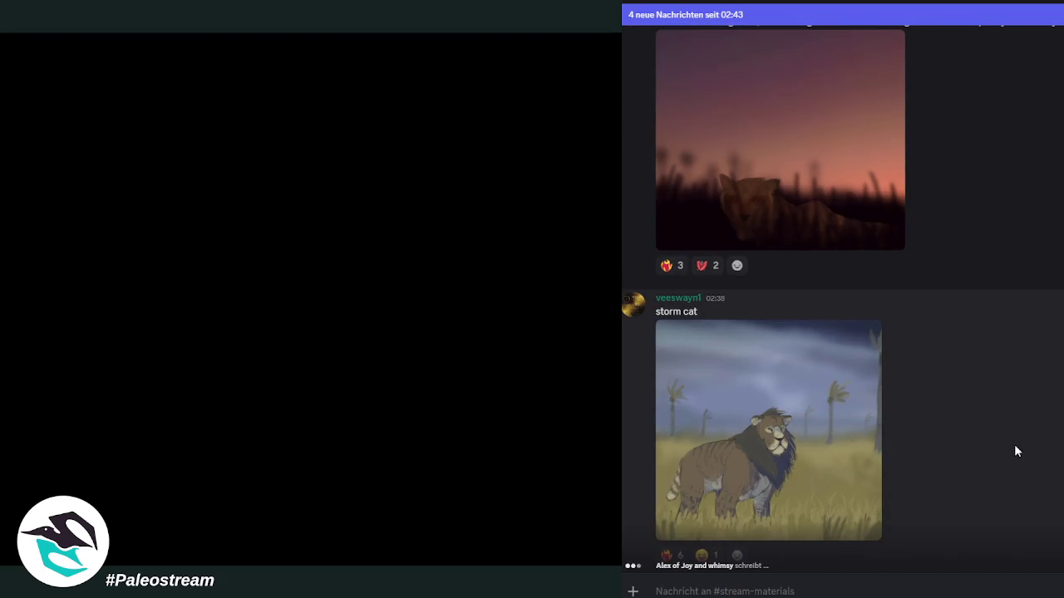
scroll(1016, 452, "down", 1)
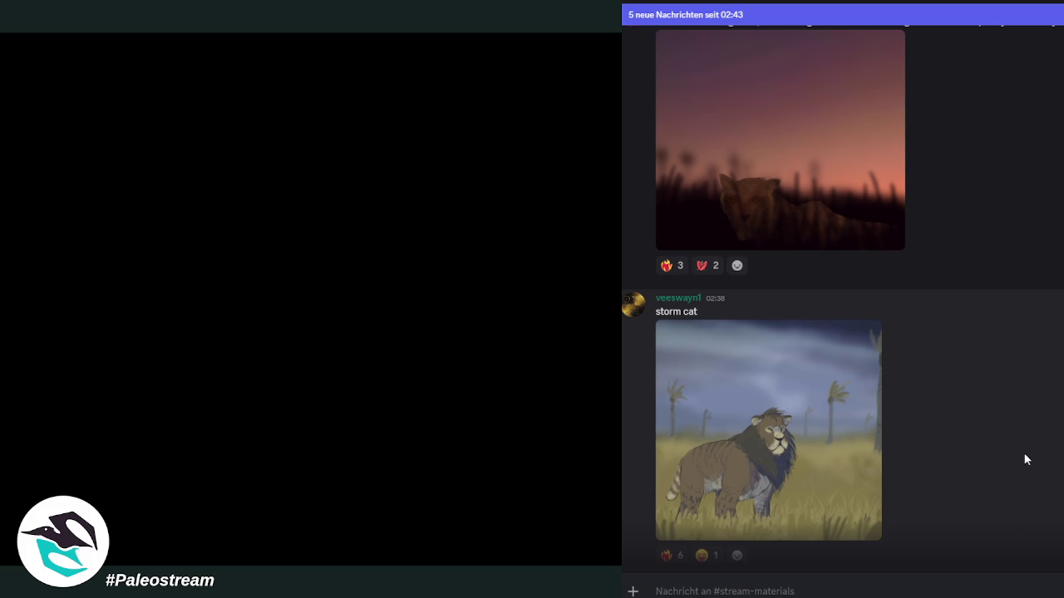
scroll(1021, 459, "down", 5)
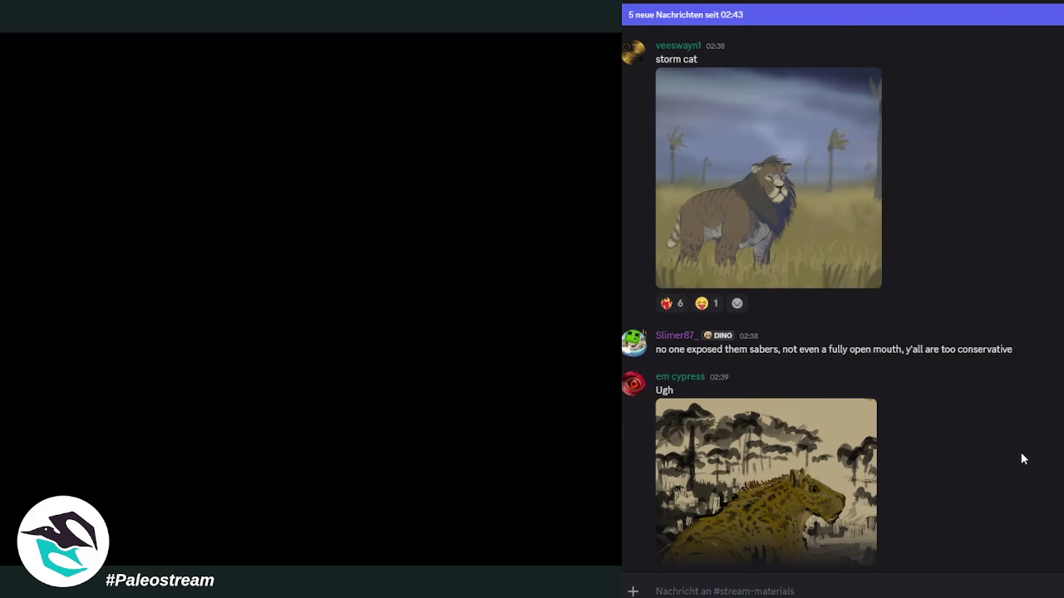
scroll(1021, 458, "down", 1)
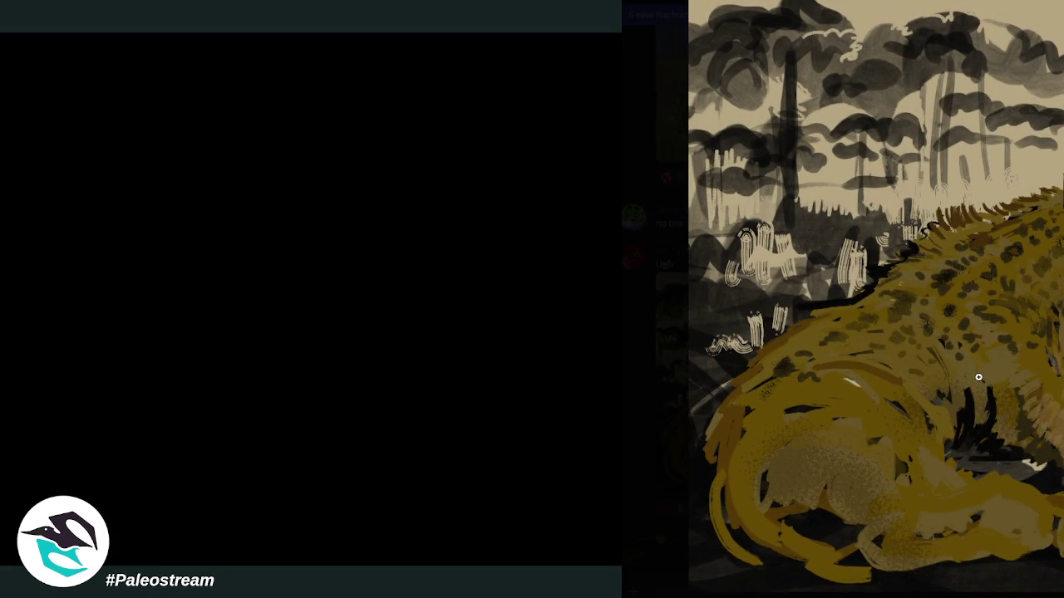
Step: Close the enlarged spotted cat painting and scroll on to the Xenosmilus-and-parakeet pencil sketch
key("Escape")
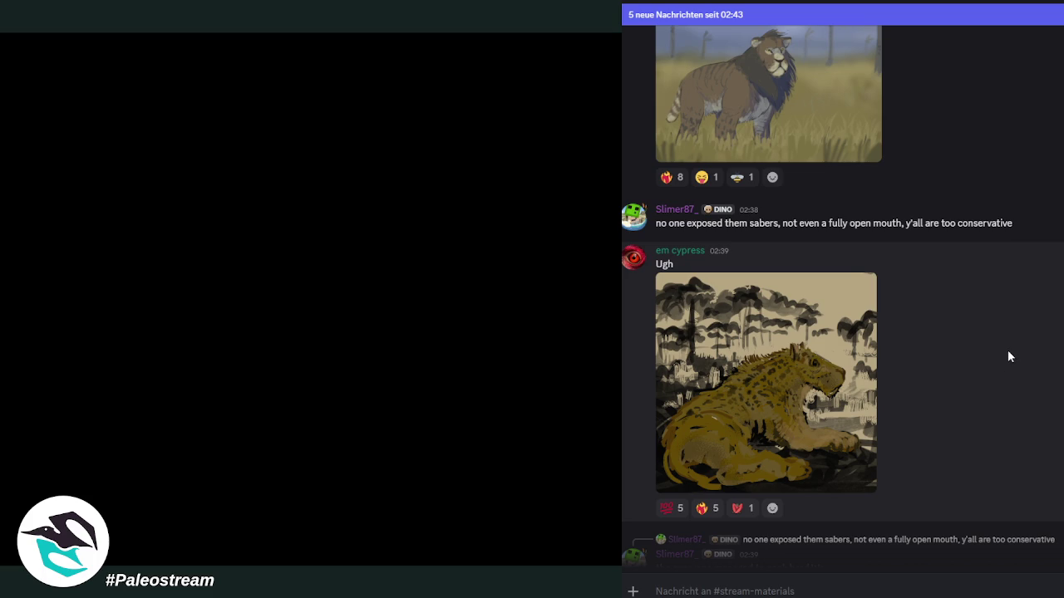
scroll(1007, 350, "down", 2)
Step: Scroll down past the red snarling-predators sketch to the roaring spotted saber-tooth drawing
scroll(1007, 351, "down", 3)
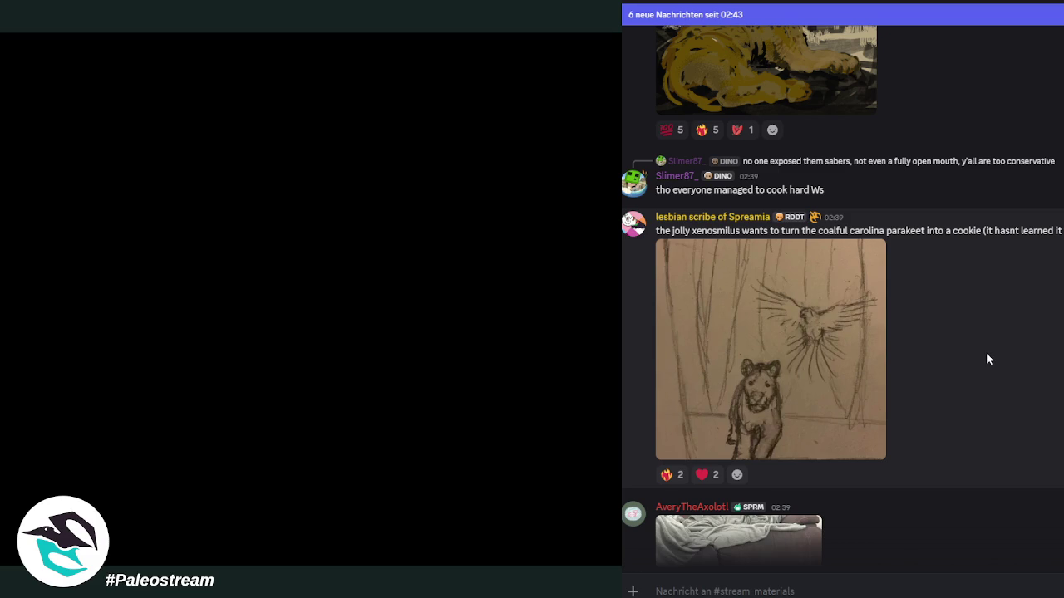
scroll(987, 359, "down", 3)
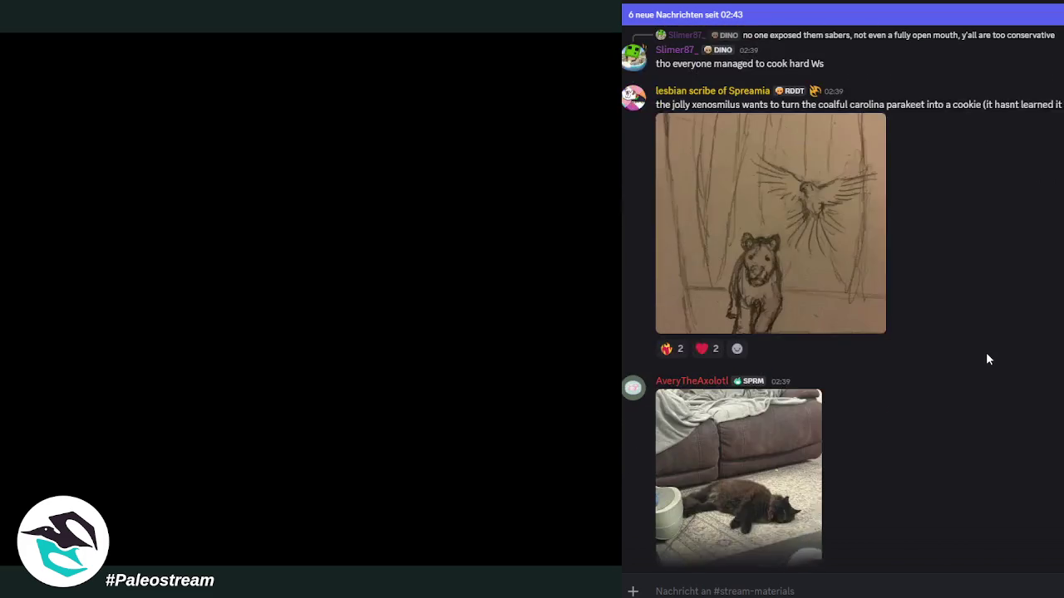
scroll(987, 359, "down", 3)
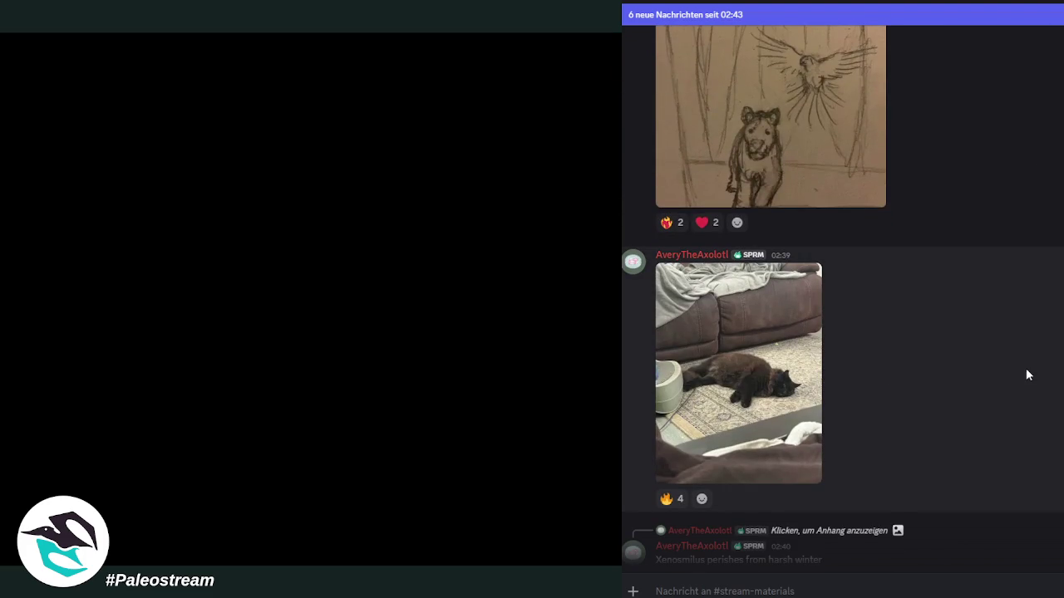
scroll(1026, 374, "down", 3)
scroll(1027, 375, "down", 2)
scroll(1026, 375, "up", 1)
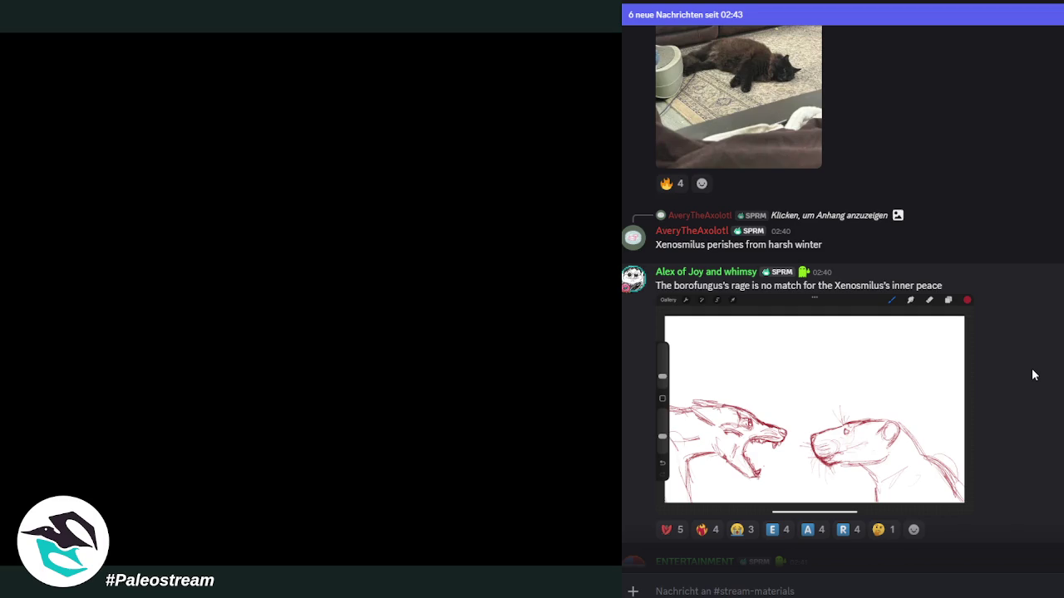
scroll(915, 391, "down", 2)
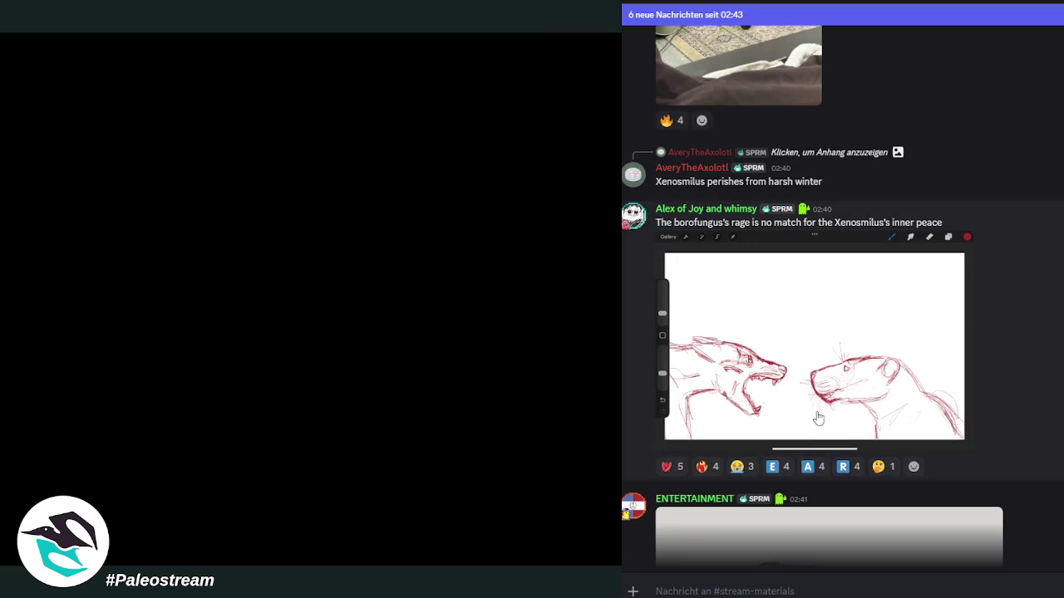
scroll(1023, 430, "up", 2)
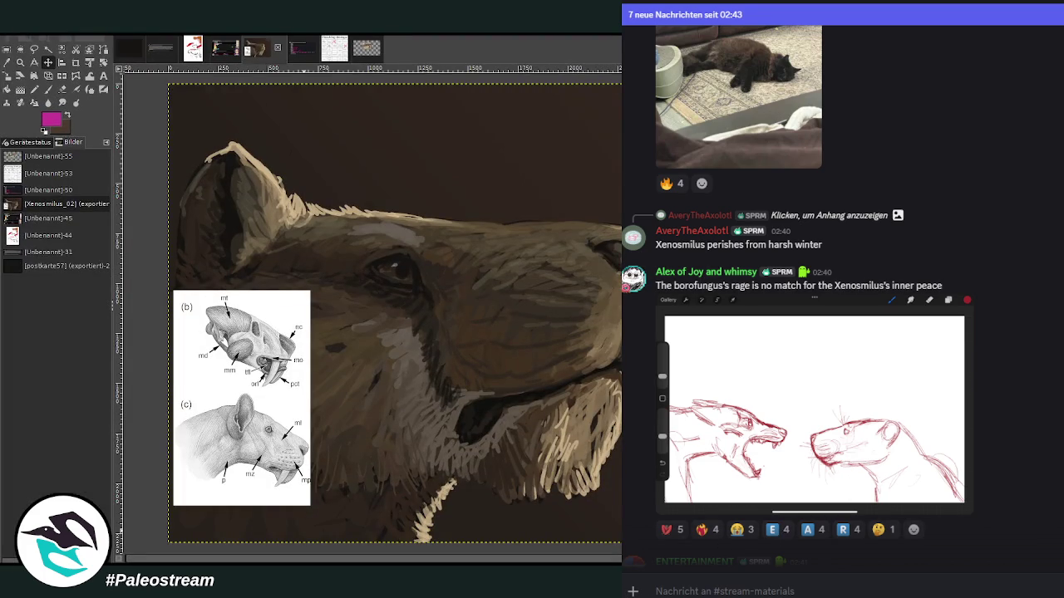
scroll(831, 333, "down", 5)
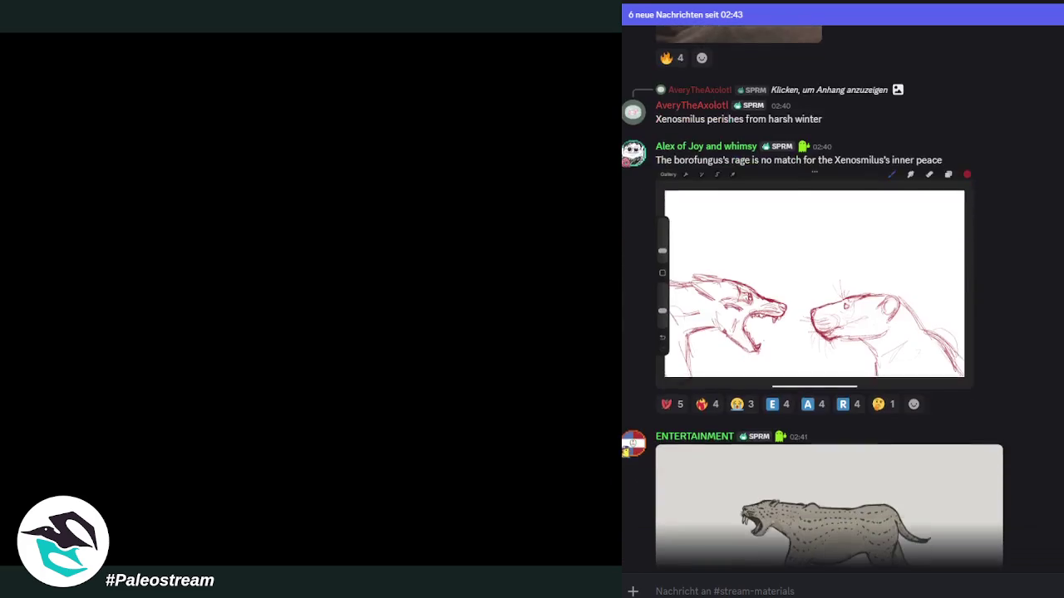
scroll(843, 296, "up", 1)
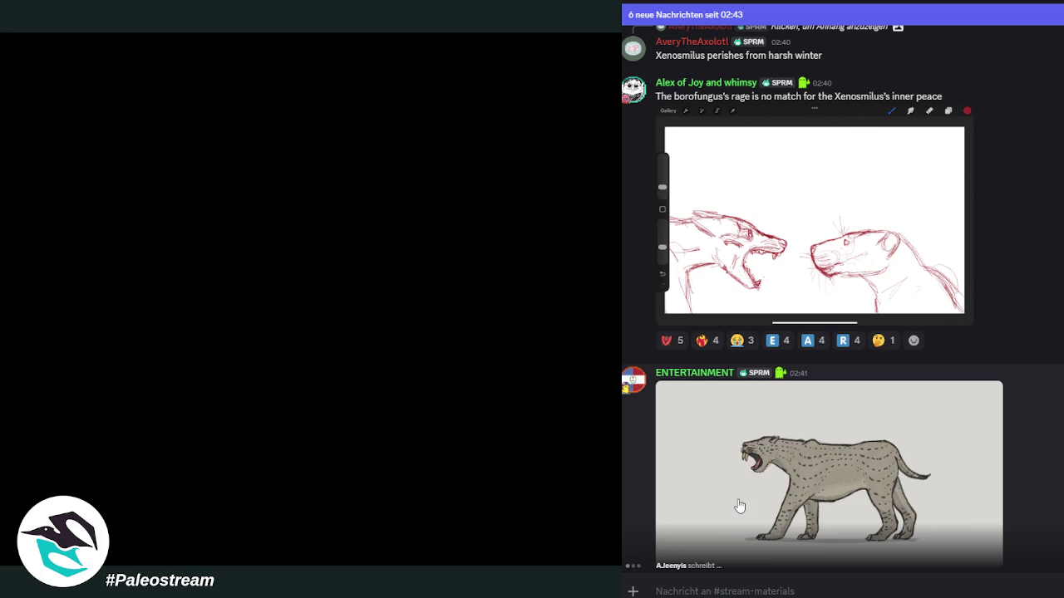
left_click(821, 484)
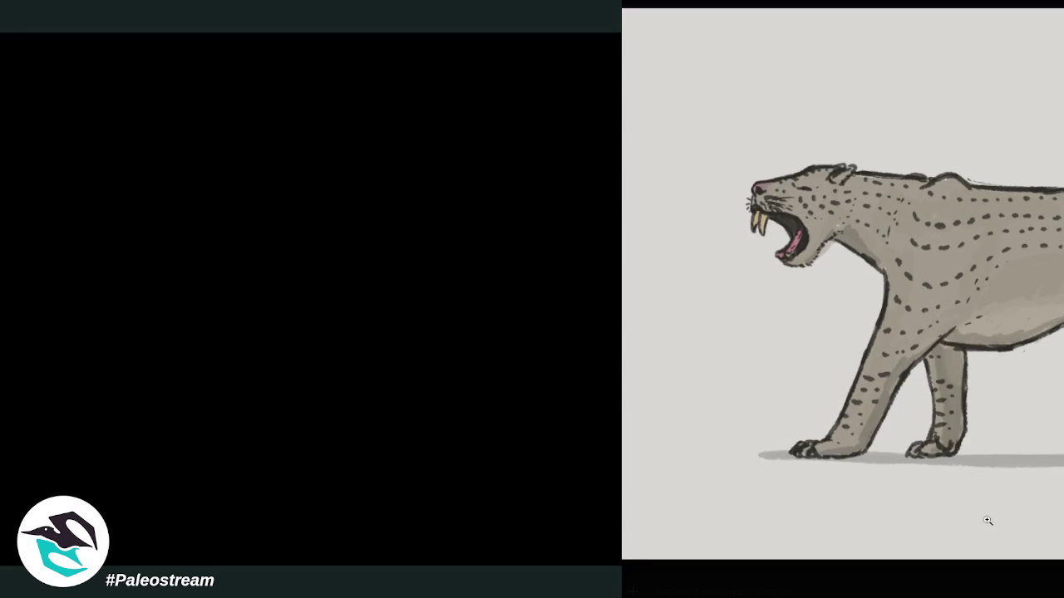
left_click(920, 595)
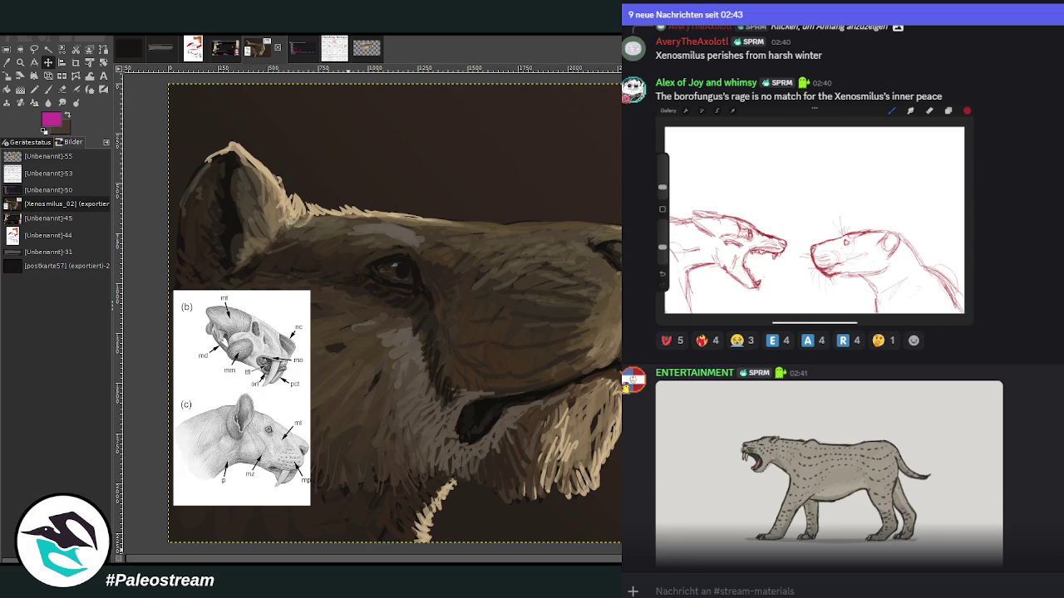
scroll(620, 67, "down", 1)
Step: Scroll past the ink drawing down to the pink-and-purple painted big-cat head portrait
scroll(620, 66, "down", 3)
scroll(620, 67, "down", 1)
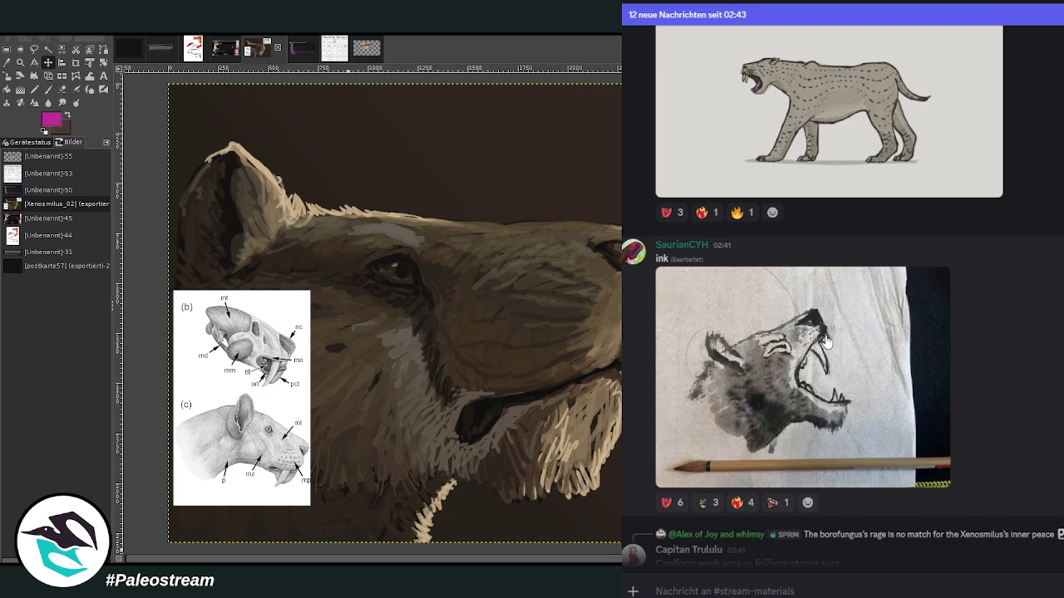
scroll(825, 341, "up", 5)
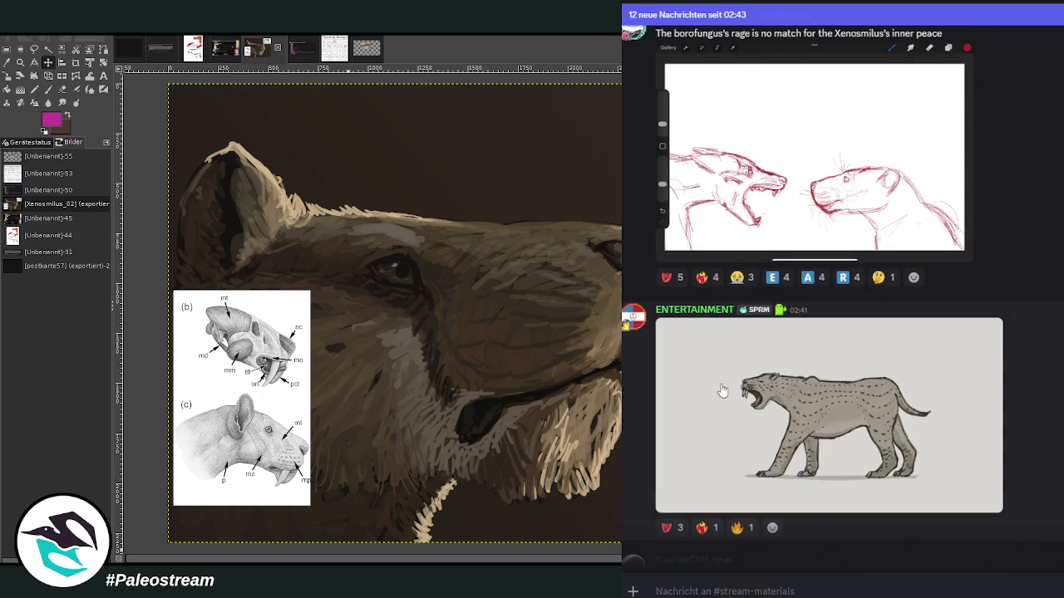
scroll(722, 411, "down", 3)
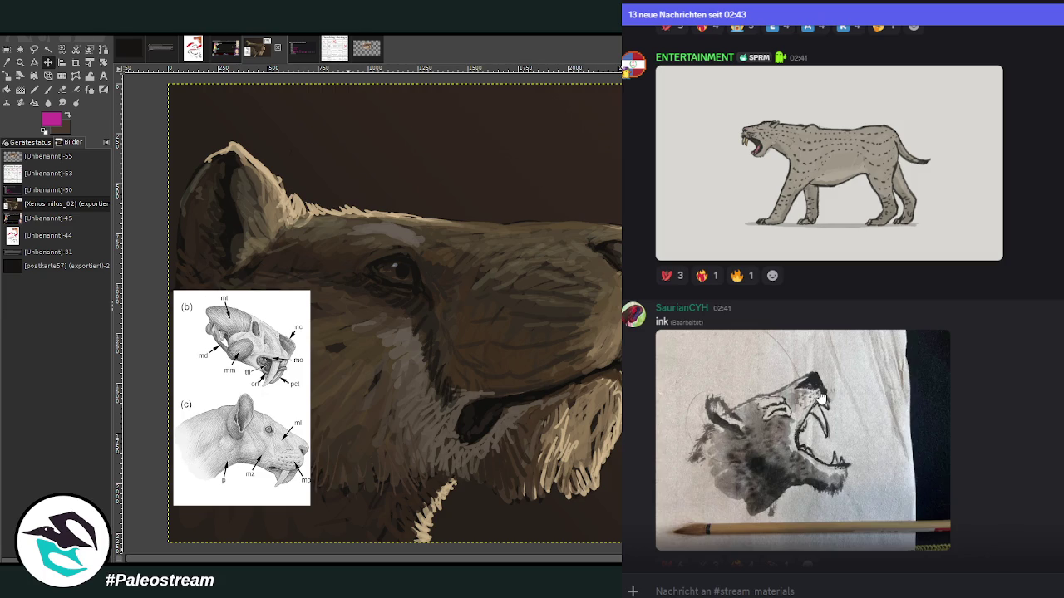
scroll(814, 433, "up", 3)
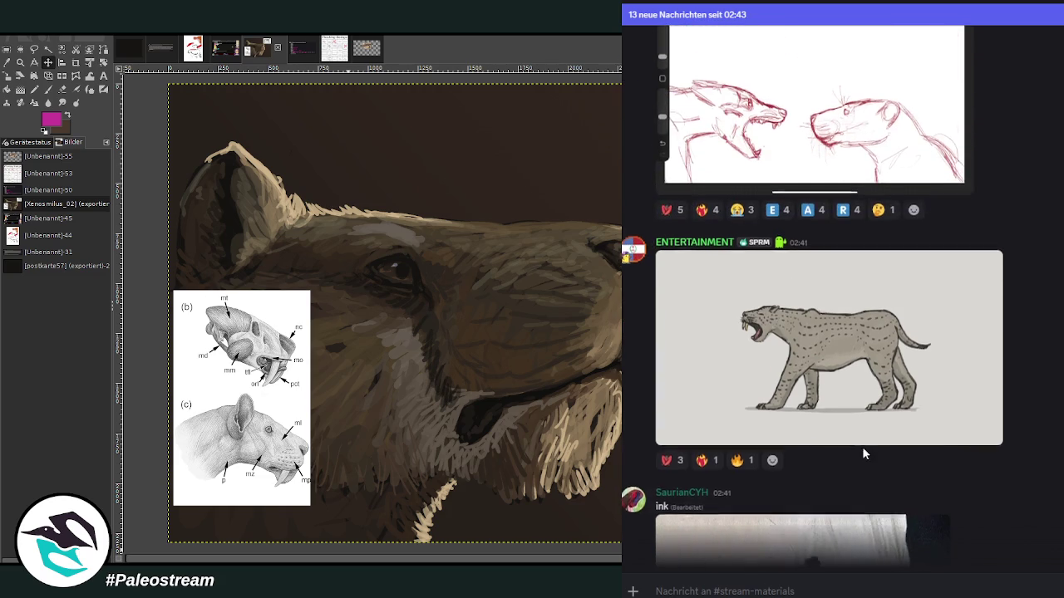
scroll(862, 446, "up", 1)
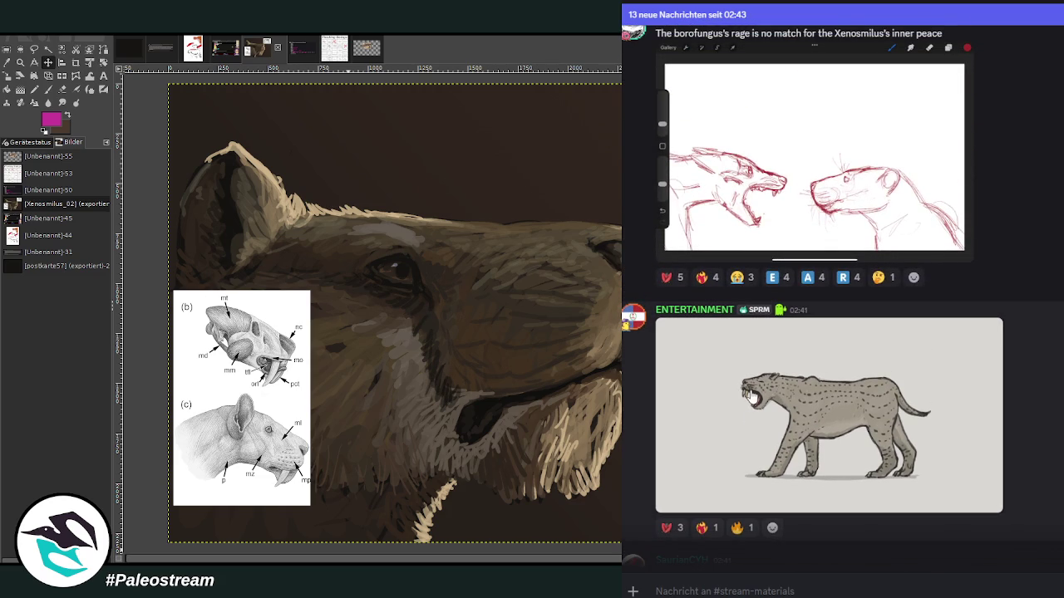
scroll(752, 397, "down", 3)
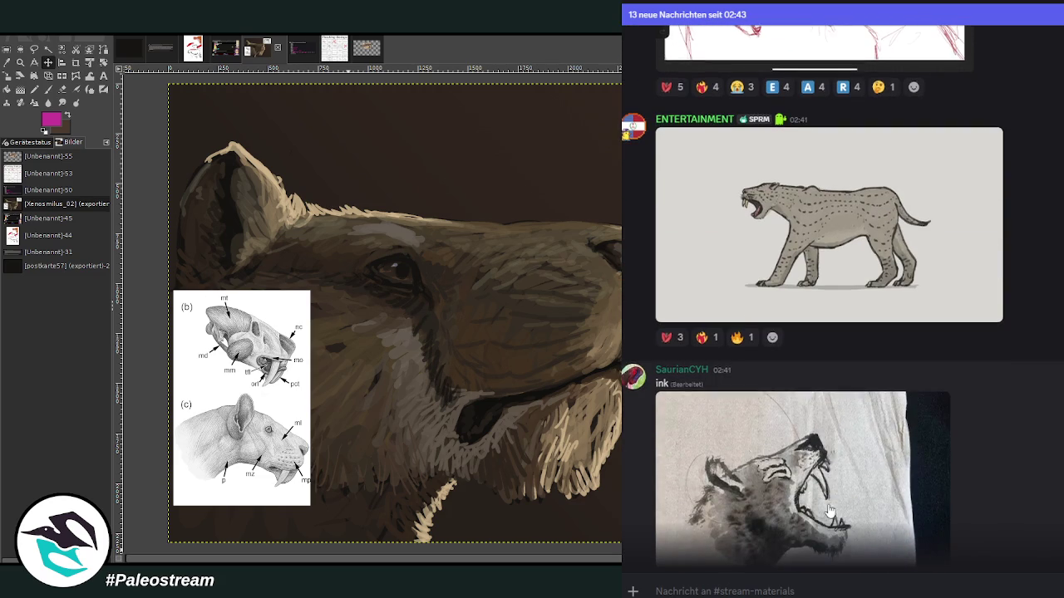
scroll(821, 445, "down", 1)
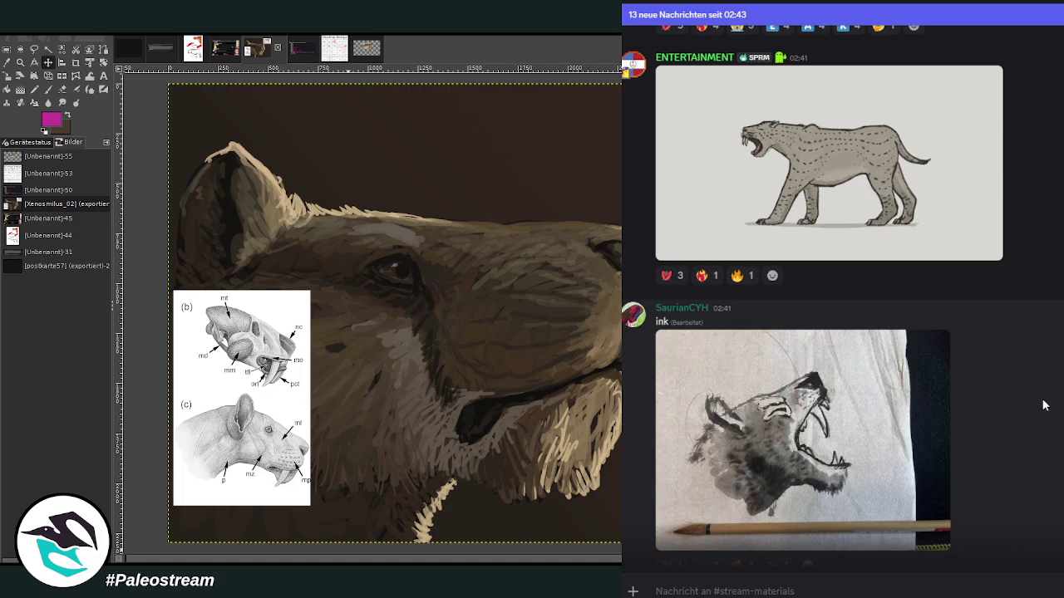
scroll(1043, 405, "down", 2)
scroll(1035, 406, "down", 3)
scroll(1029, 407, "down", 1)
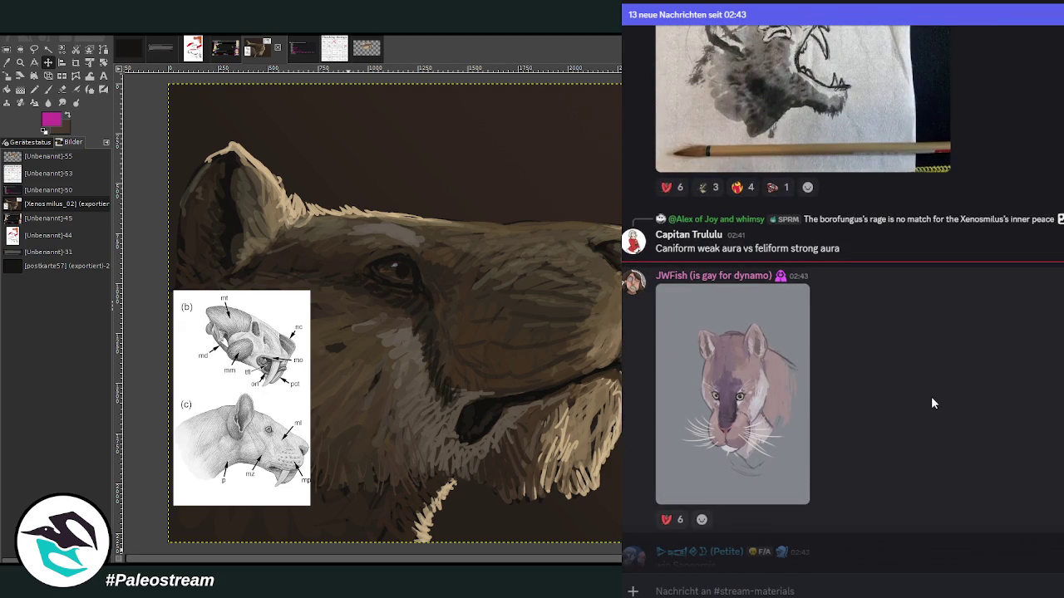
Step: Look back up at the ink drawing, then scroll down to the 'wip Sapeornis' line sketch
scroll(948, 400, "up", 1)
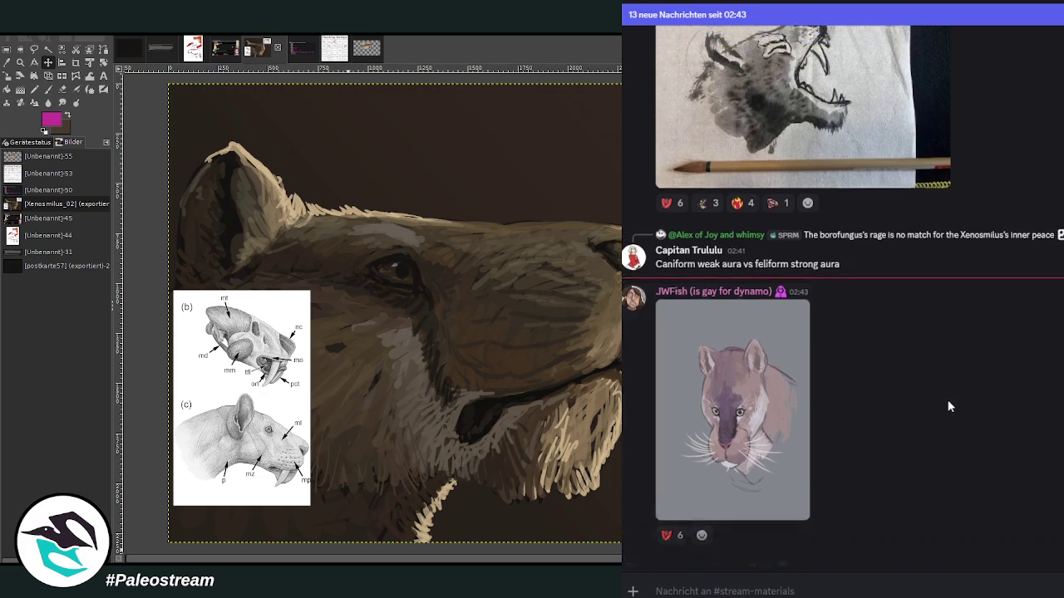
scroll(947, 400, "up", 3)
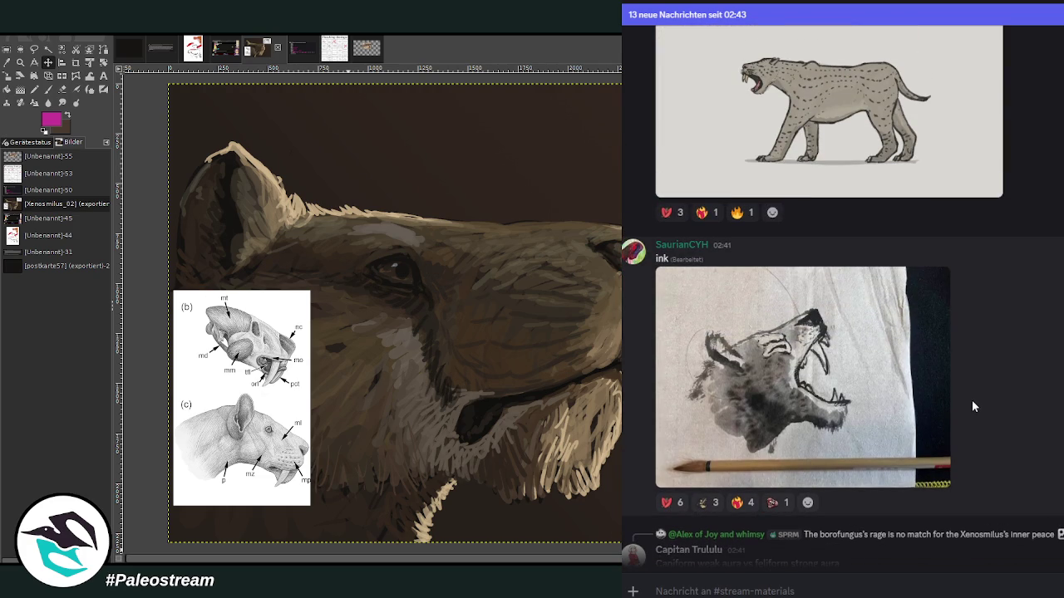
scroll(975, 400, "down", 3)
scroll(976, 399, "down", 1)
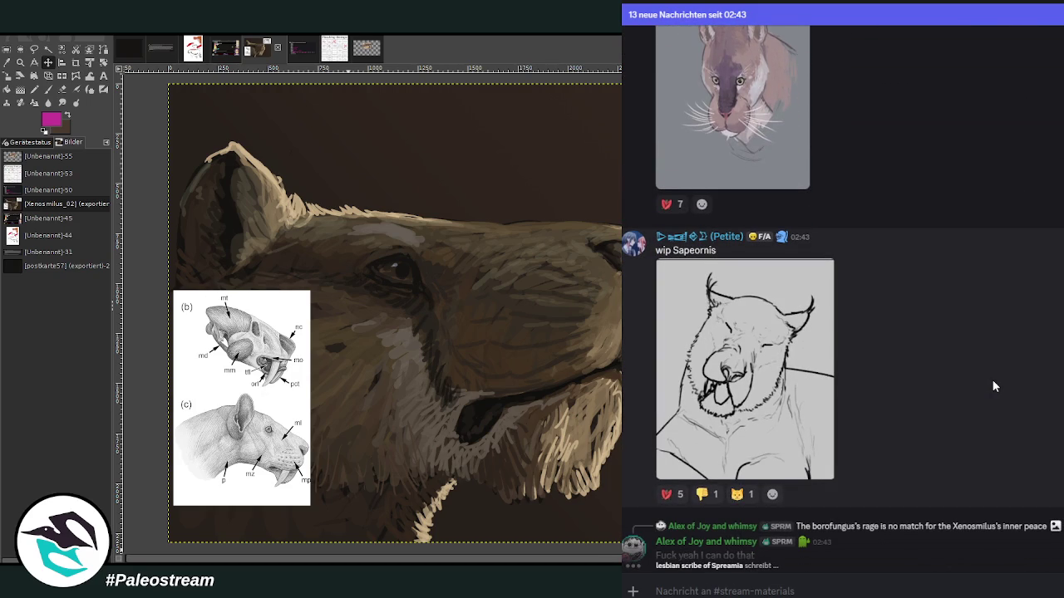
Step: Scroll the stream-materials channel down to the dusky painting of a spotted cat eyeing a bird
scroll(991, 379, "up", 2)
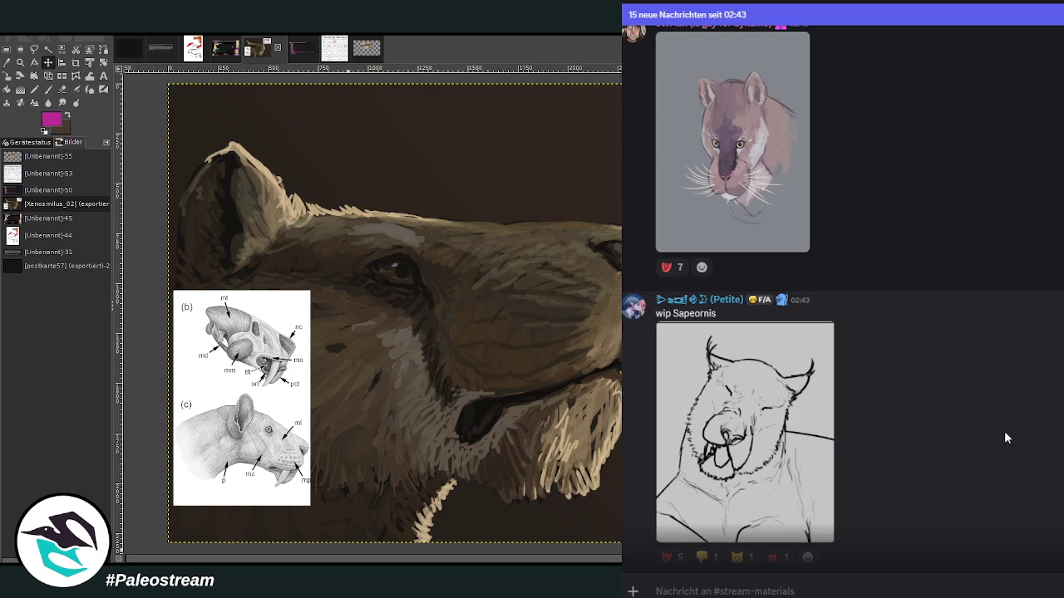
scroll(1004, 387, "down", 2)
scroll(1004, 387, "down", 2)
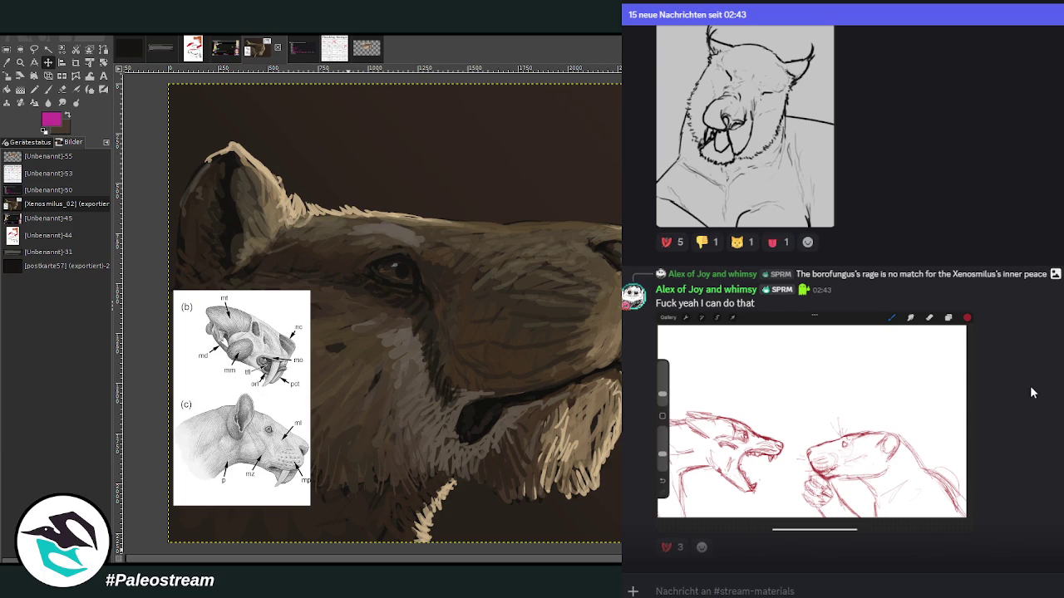
scroll(1031, 393, "down", 3)
scroll(1035, 395, "down", 3)
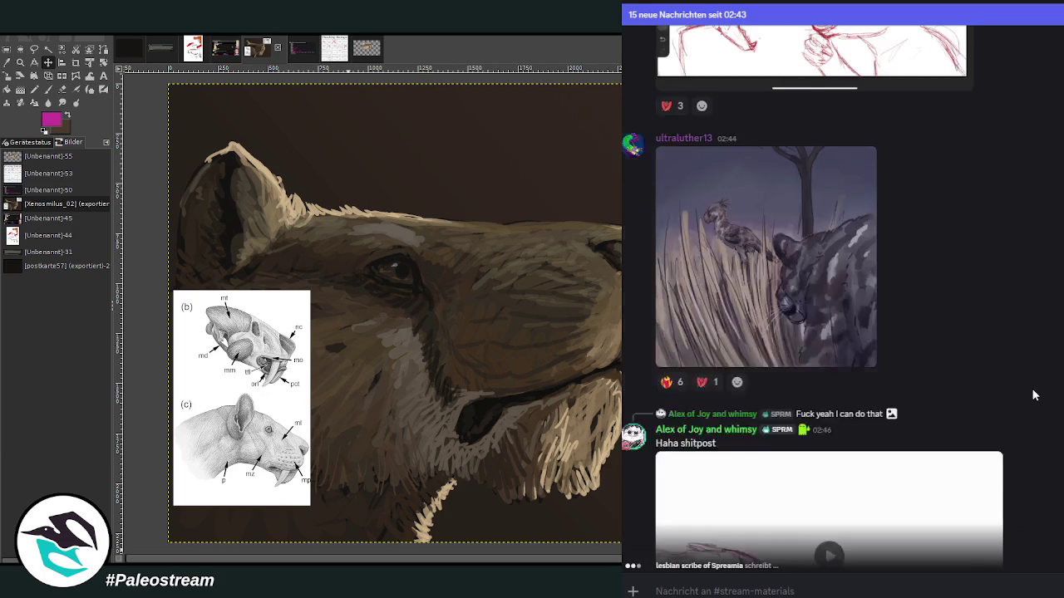
Step: Play the embedded saber-toothed cat sketch video in the chat through to the end
scroll(1035, 396, "up", 2)
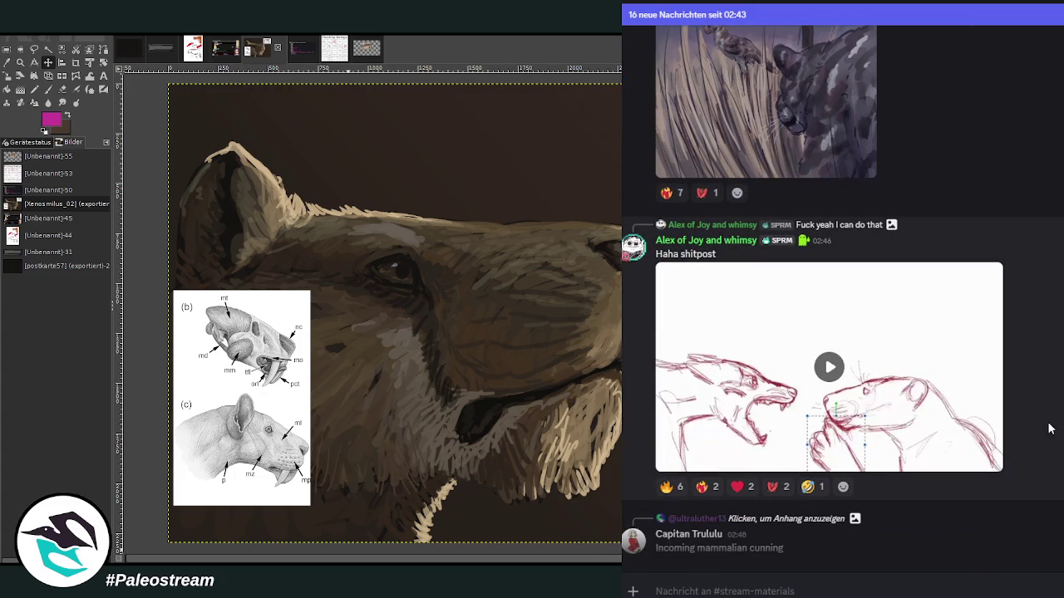
left_click(828, 367)
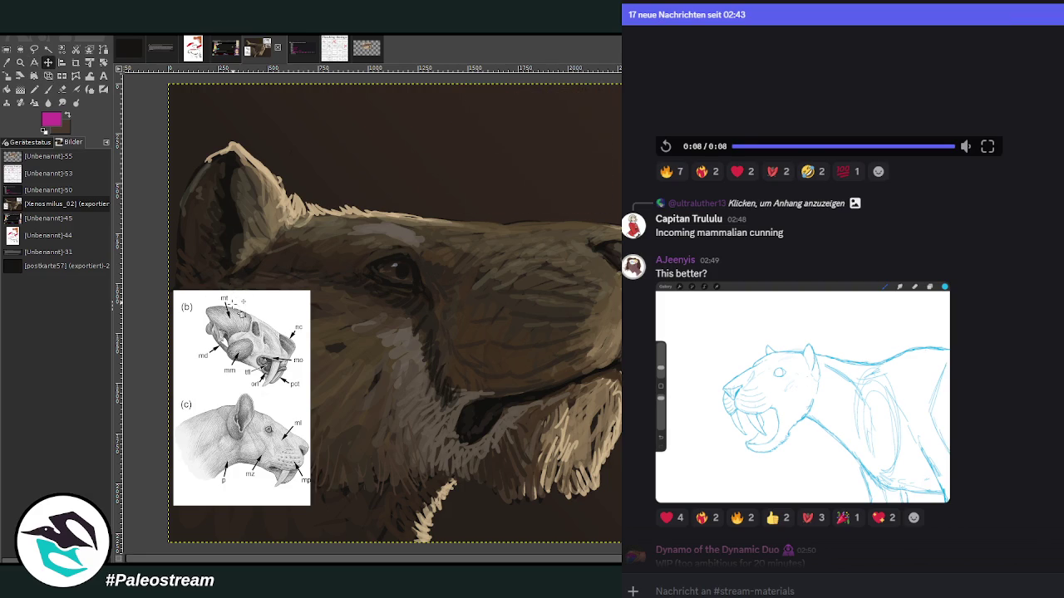
Step: Move the skull diagram top-left, paste the fossil skull photo beneath it, then enlarge the Discord pencil sketch
left_click_drag(241, 304, 237, 99)
key("ctrl+v")
left_click_drag(260, 412, 248, 401)
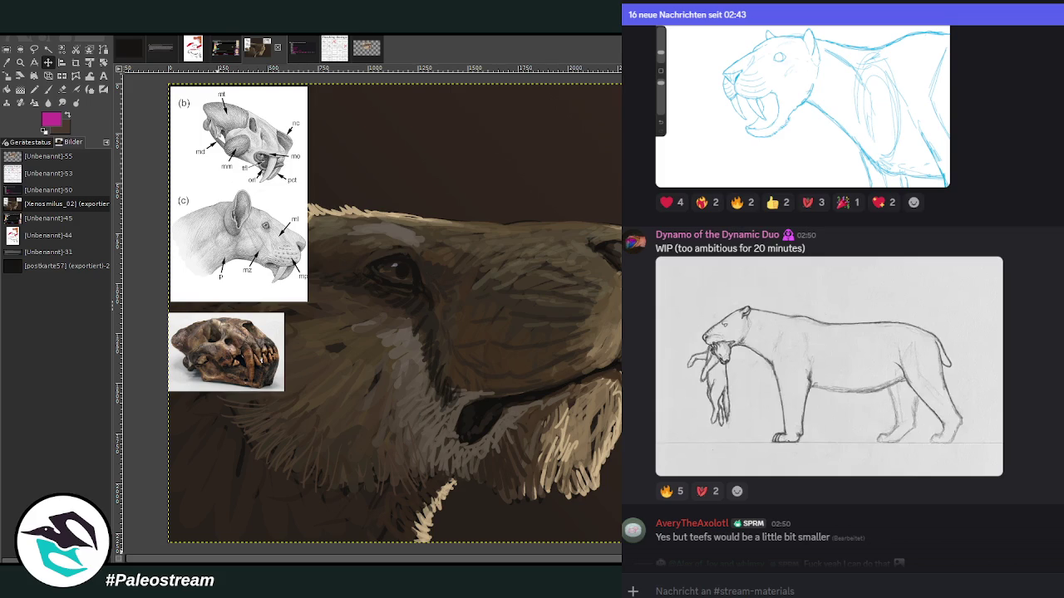
left_click(776, 396)
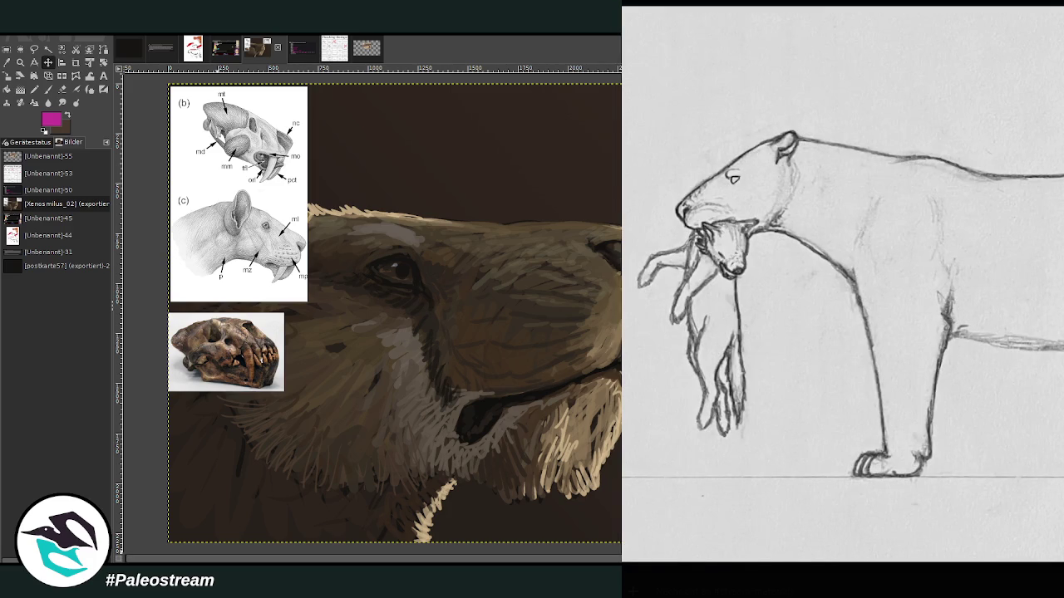
key("Escape")
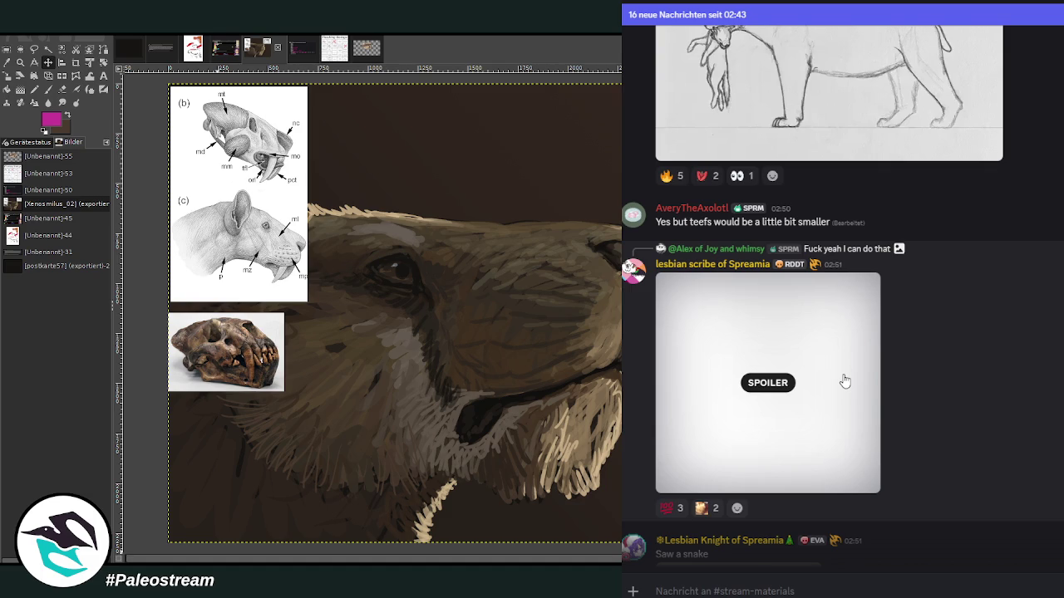
Step: Reveal the spoiler image and view the standing sabre-tooth pencil sketch enlarged
left_click(781, 390)
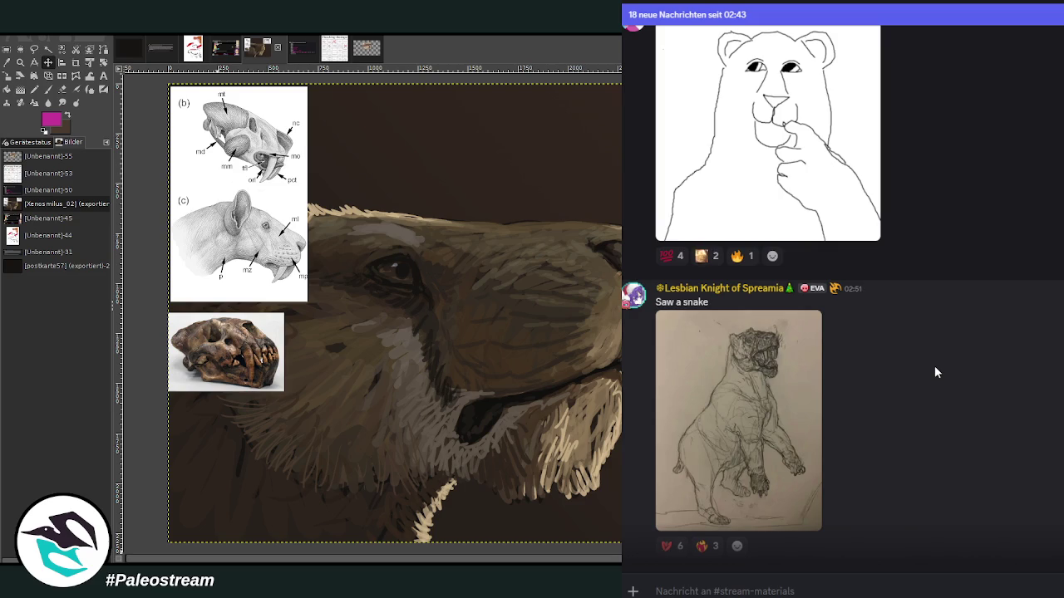
left_click(794, 396)
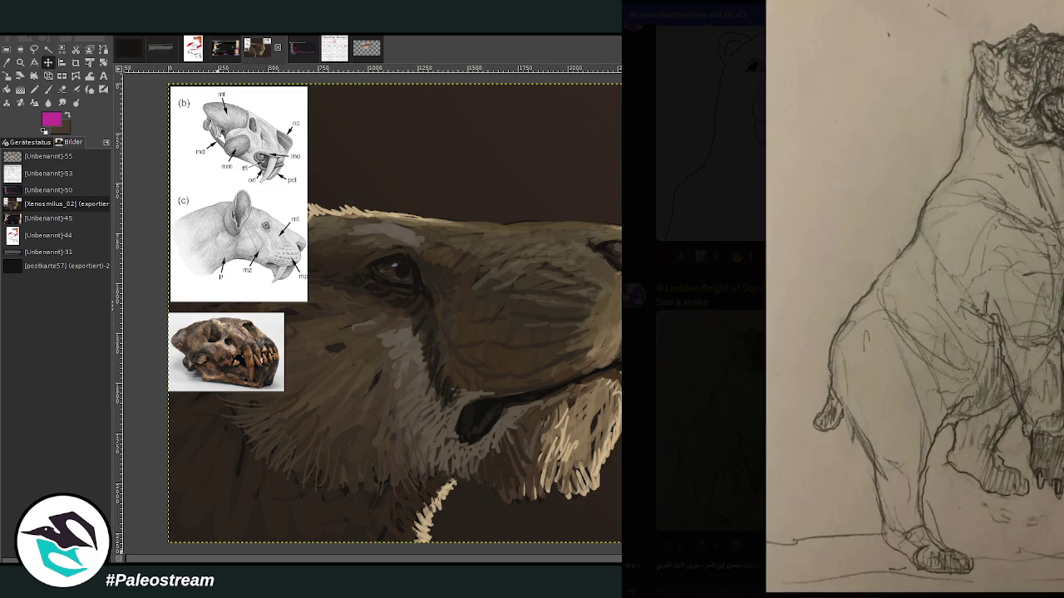
key("Escape")
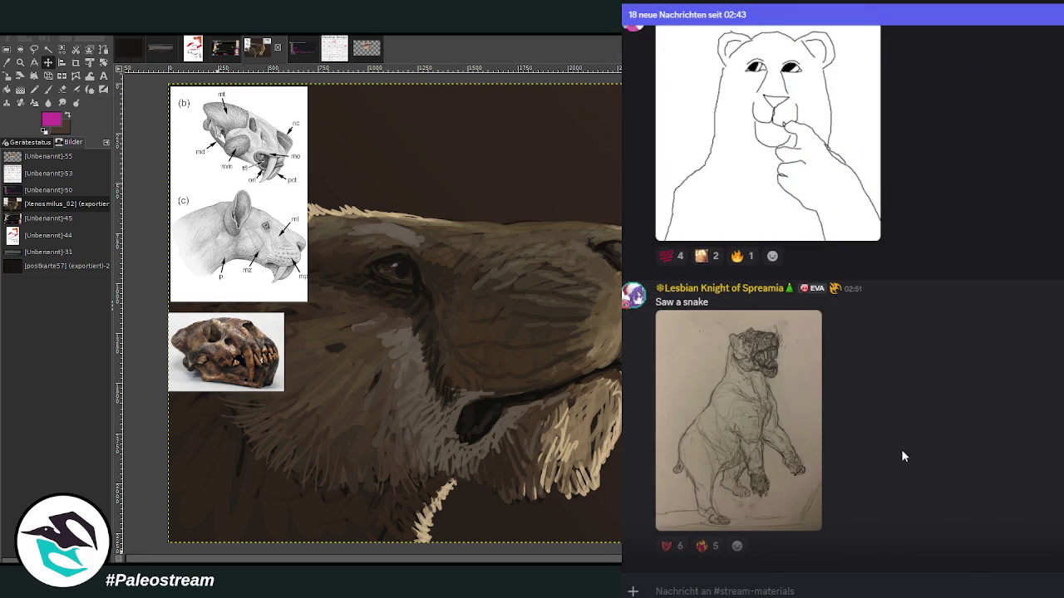
Step: Scroll further and uncover the spoiler-hidden drawing of a roaring, speckled saber-toothed cat
scroll(950, 447, "down", 4)
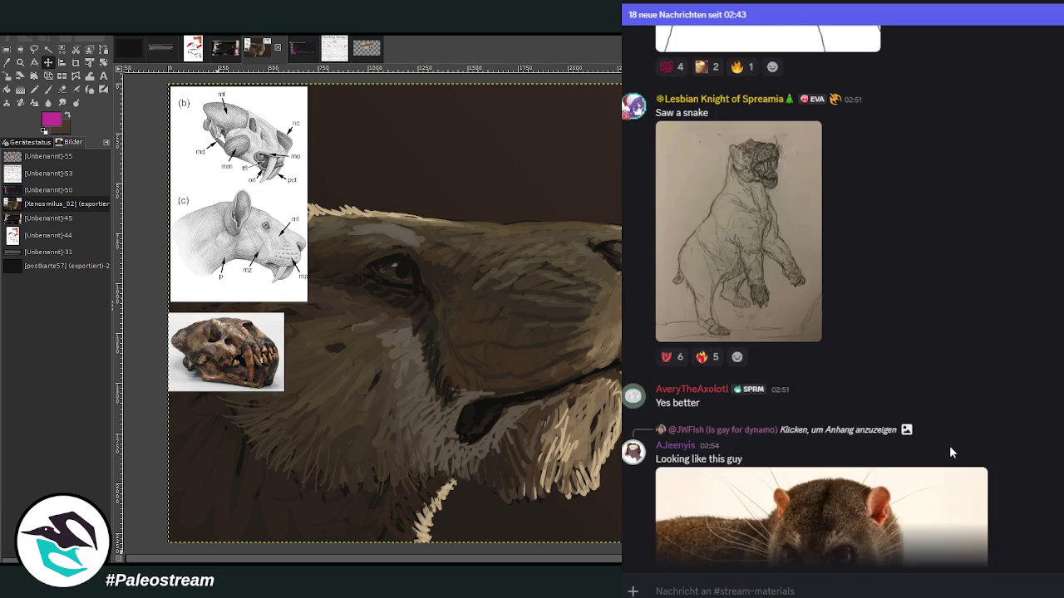
scroll(1048, 469, "down", 1)
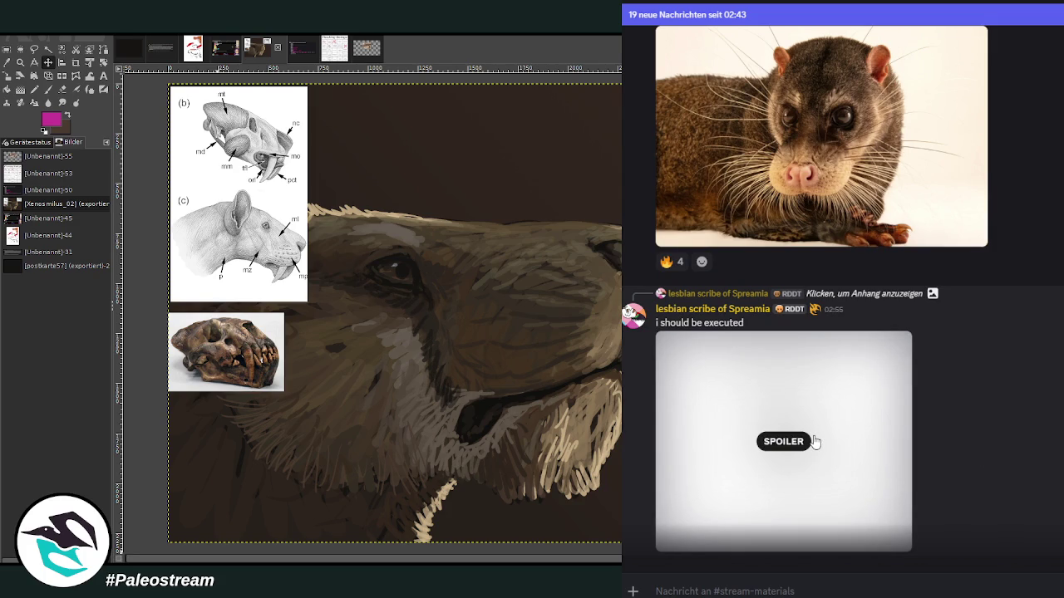
left_click(889, 441)
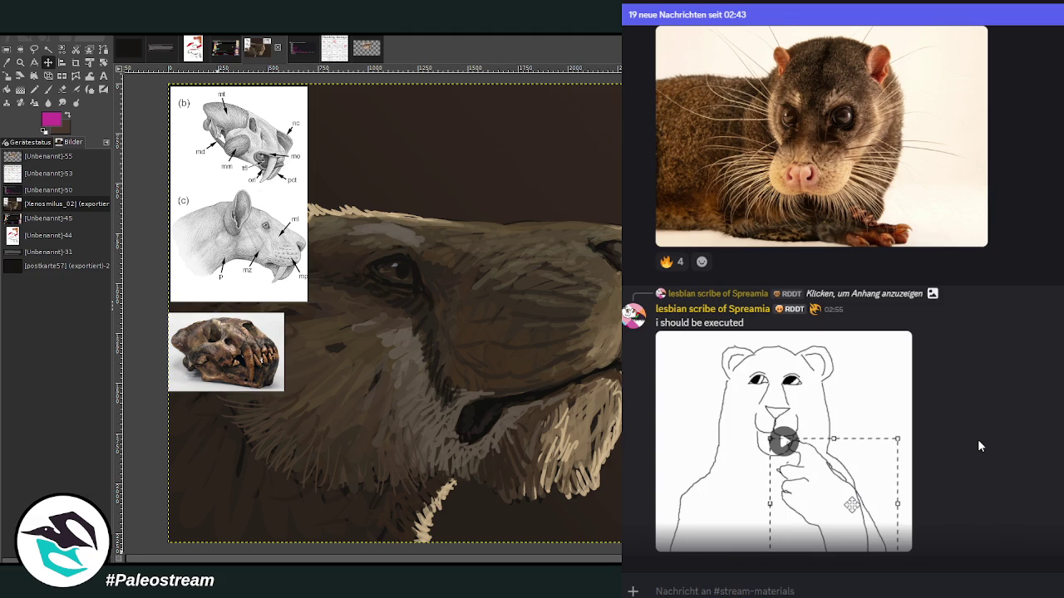
scroll(978, 440, "down", 3)
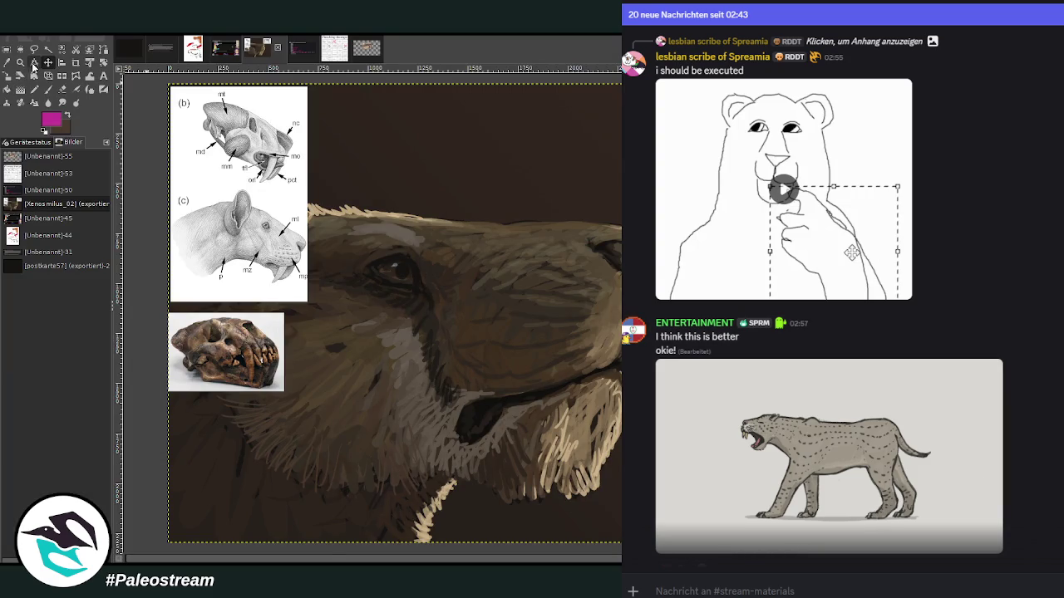
Step: Paste the Xenosmilus skeleton photo and place it just below the fossil skull photo
key("ctrl+v")
left_click_drag(264, 407, 280, 486)
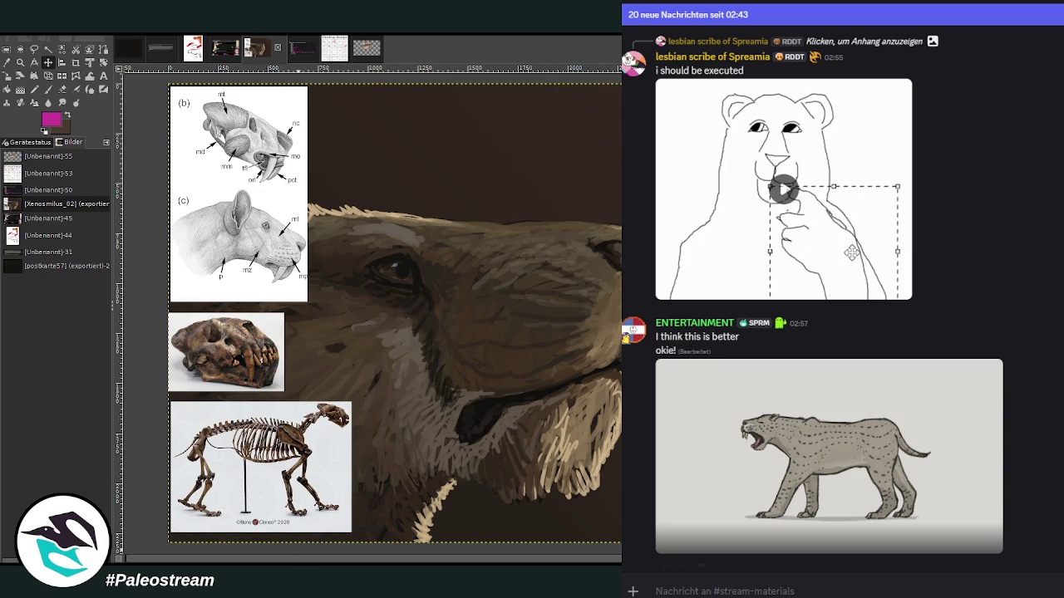
scroll(814, 575, "down", 2)
scroll(814, 575, "down", 2)
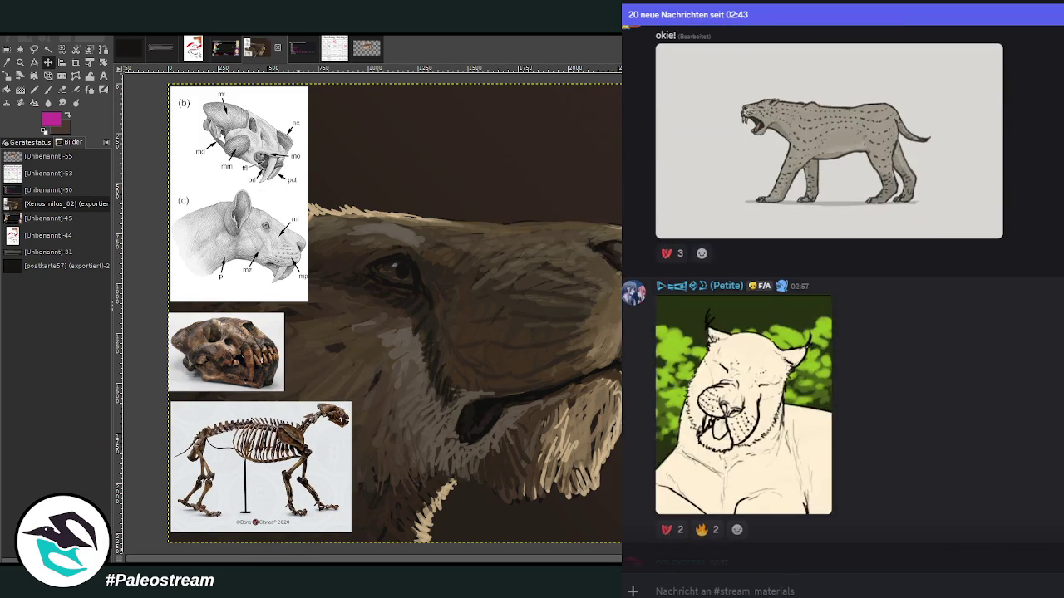
Step: View the 'Finished (with eye update)' painting enlarged in Discord, then close it
scroll(843, 299, "down", 3)
scroll(842, 299, "down", 2)
scroll(1057, 426, "up", 5)
scroll(1057, 426, "down", 4)
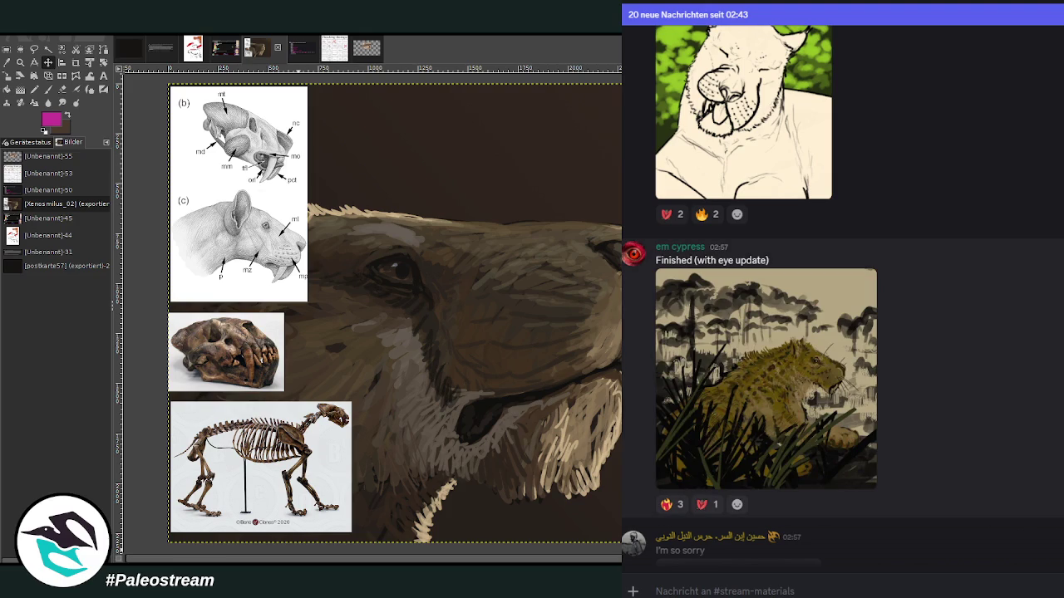
left_click(755, 382)
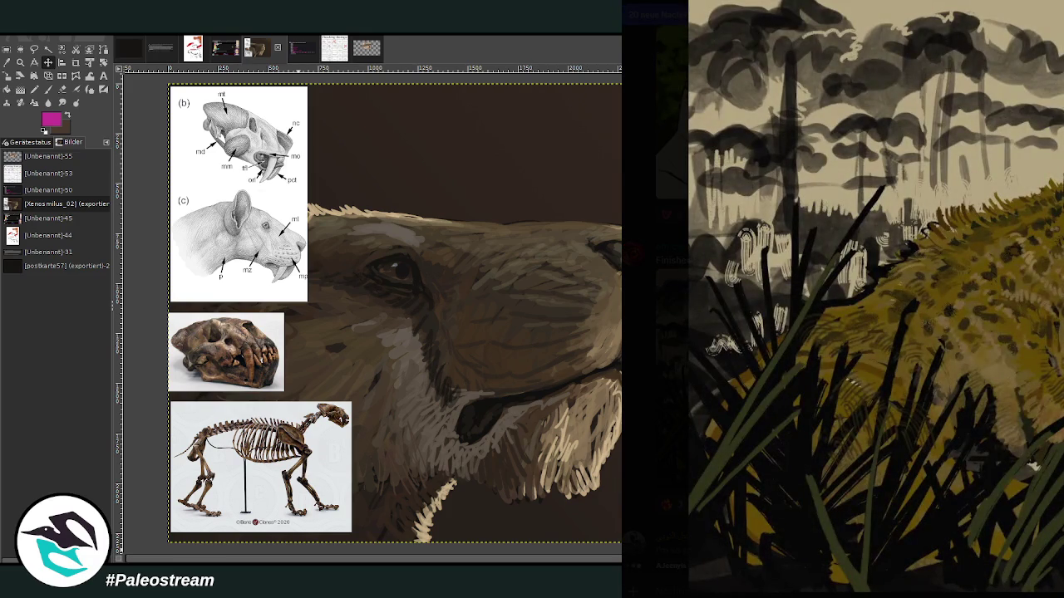
key("Escape")
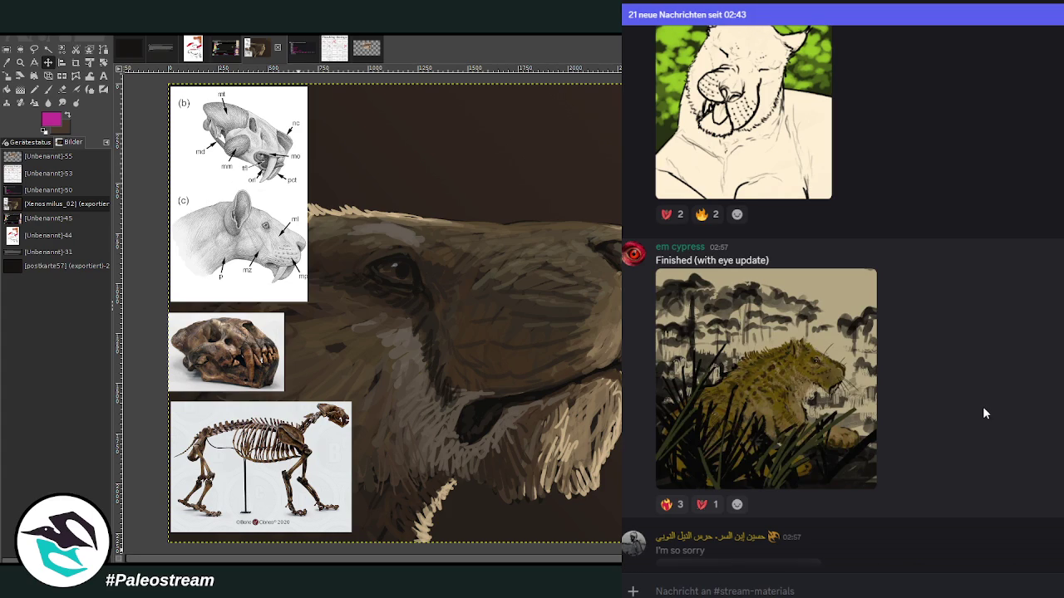
Step: Reveal the spoiler-hidden pencil sketch and keep scrolling through the newer posts
scroll(983, 406, "down", 2)
scroll(984, 407, "down", 2)
scroll(752, 442, "up", 2)
left_click(752, 442)
scroll(966, 436, "down", 3)
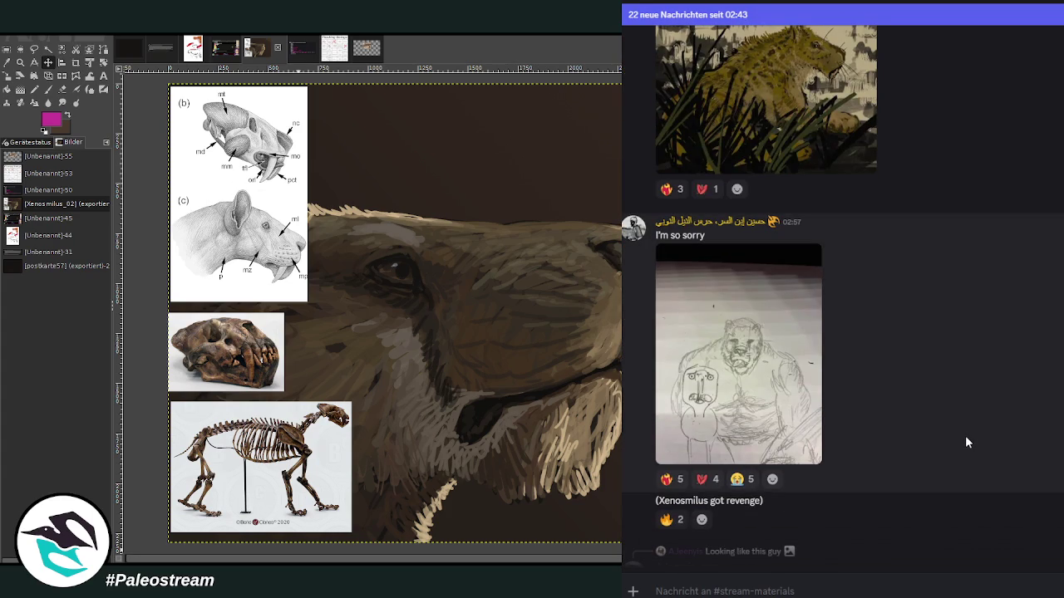
scroll(965, 441, "down", 5)
scroll(973, 441, "down", 2)
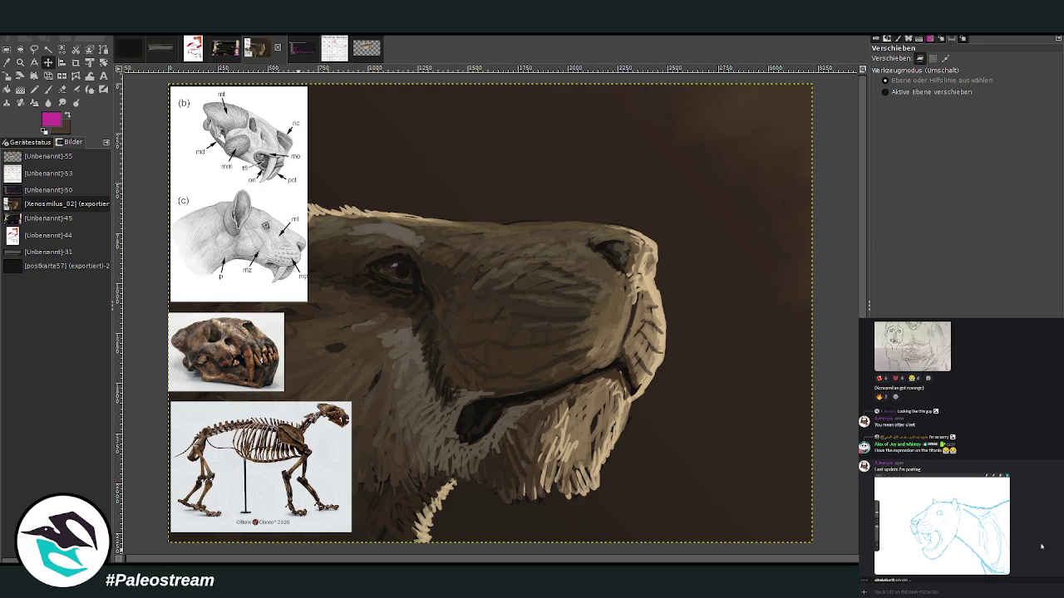
scroll(1039, 546, "up", 3)
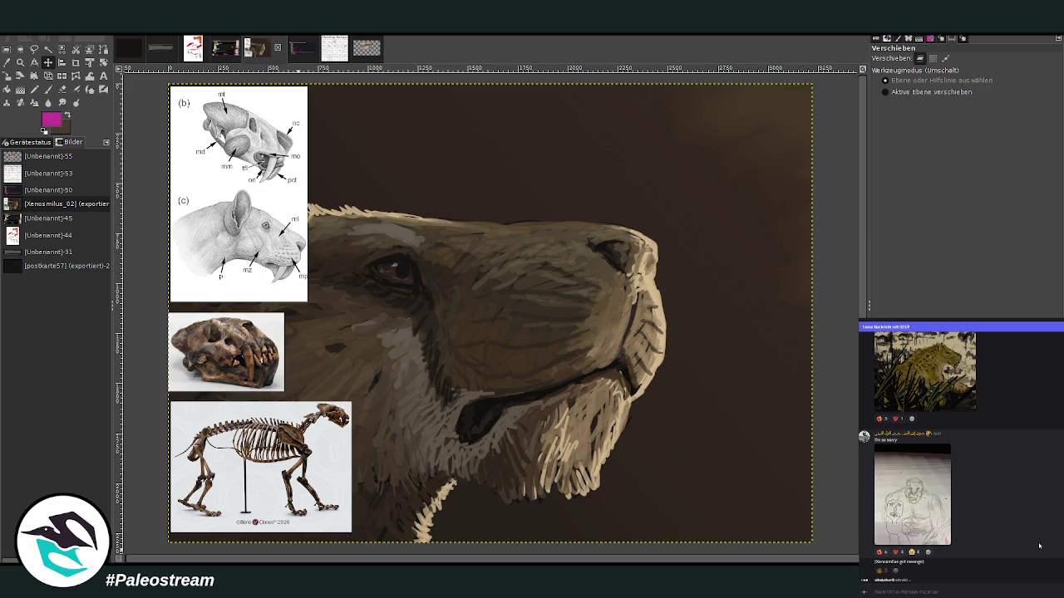
scroll(1038, 546, "down", 5)
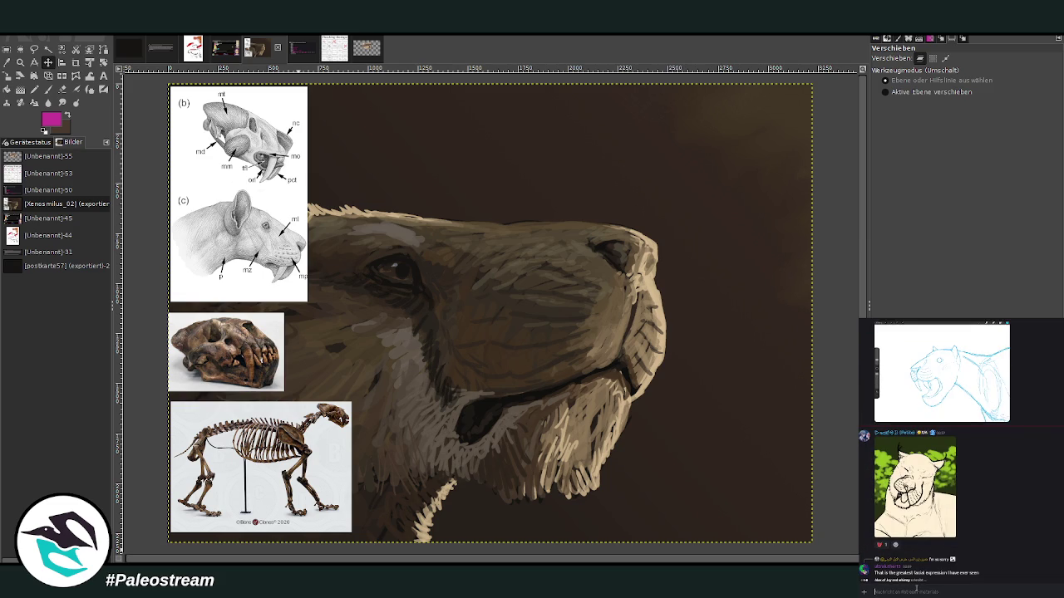
type("@random")
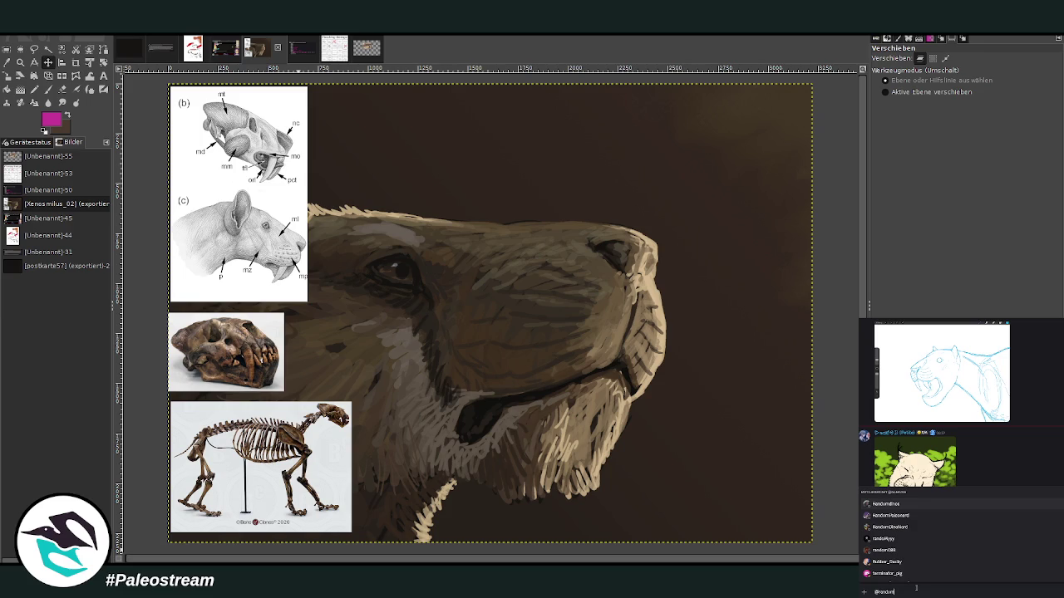
key("BackSpace")
key("BackSpace")
key("BackSpace")
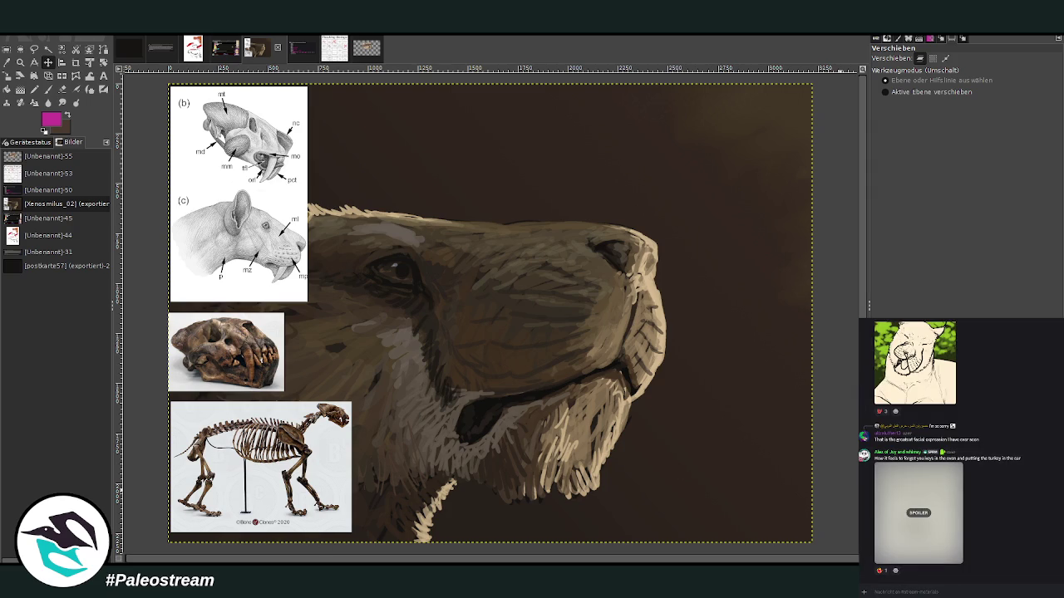
Step: Undo the three reference pastes and set a white Paintbrush at opacity 100, size 707
key("ctrl+z")
key("ctrl+z")
key("ctrl+z")
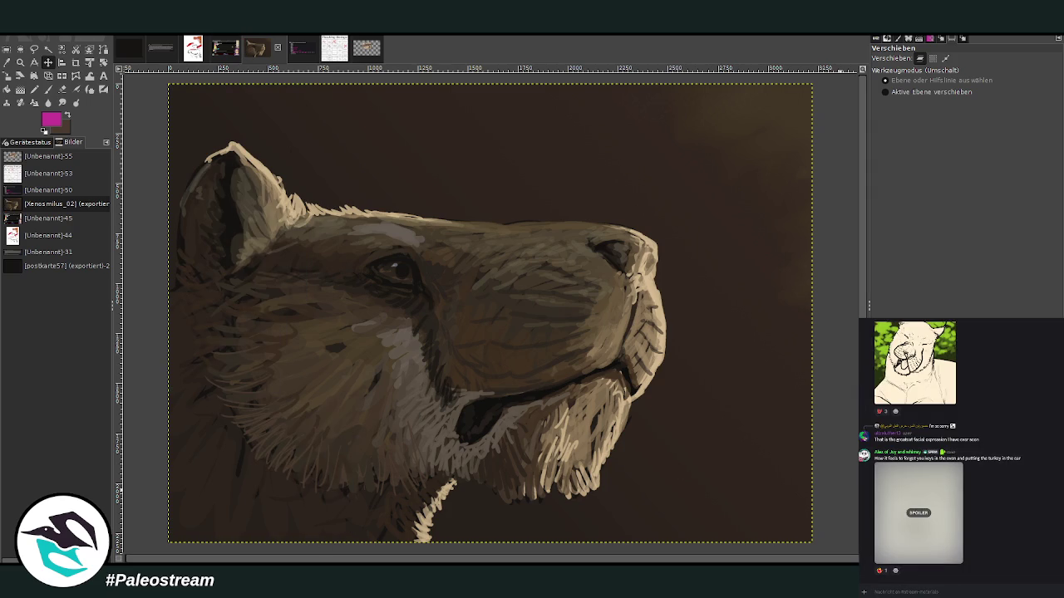
left_click(48, 89)
key("d")
left_click_drag(949, 115, 999, 118)
left_click_drag(974, 80, 1030, 78)
left_click_drag(997, 118, 1010, 118)
Step: Paint white across the canvas top and down its right side, enlarging the brush to 1006
left_click_drag(286, 138, 424, 124)
left_click_drag(249, 124, 321, 130)
left_click_drag(448, 133, 665, 133)
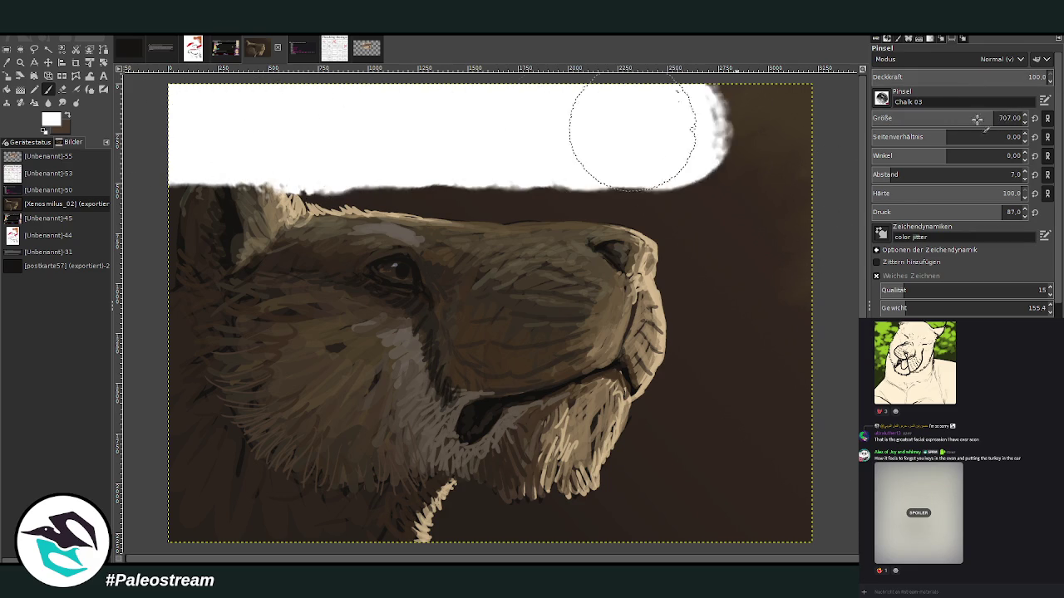
left_click_drag(978, 120, 1020, 119)
mouse_move(800, 158)
left_mouse_down()
mouse_move(773, 167)
mouse_move(750, 477)
mouse_move(769, 509)
mouse_move(589, 487)
mouse_move(261, 508)
mouse_move(166, 468)
mouse_move(267, 111)
mouse_move(612, 208)
mouse_move(665, 332)
mouse_move(427, 373)
mouse_move(332, 374)
mouse_move(325, 207)
mouse_move(473, 316)
mouse_move(665, 413)
left_mouse_up()
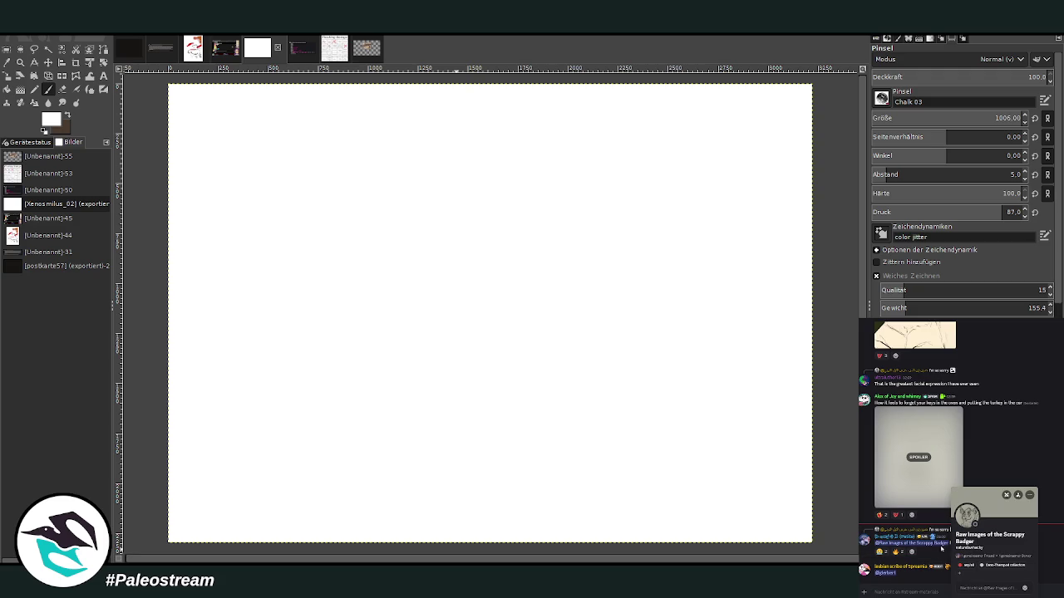
Step: Scroll the Discord chat and briefly view a mentioned user's profile card
scroll(940, 536, "up", 2)
scroll(948, 532, "up", 1)
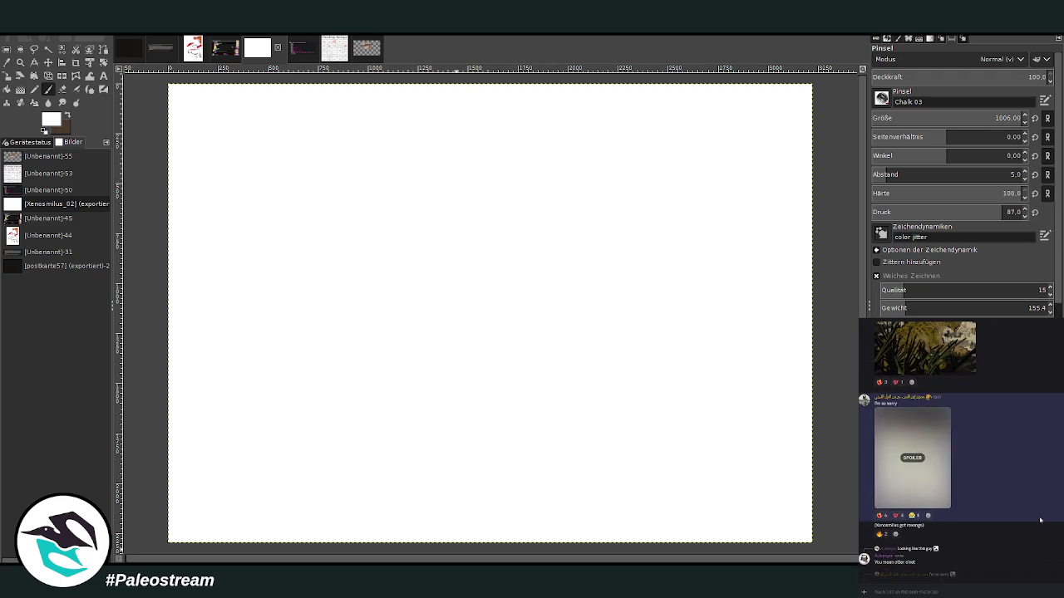
scroll(980, 527, "up", 3)
scroll(1041, 520, "down", 10)
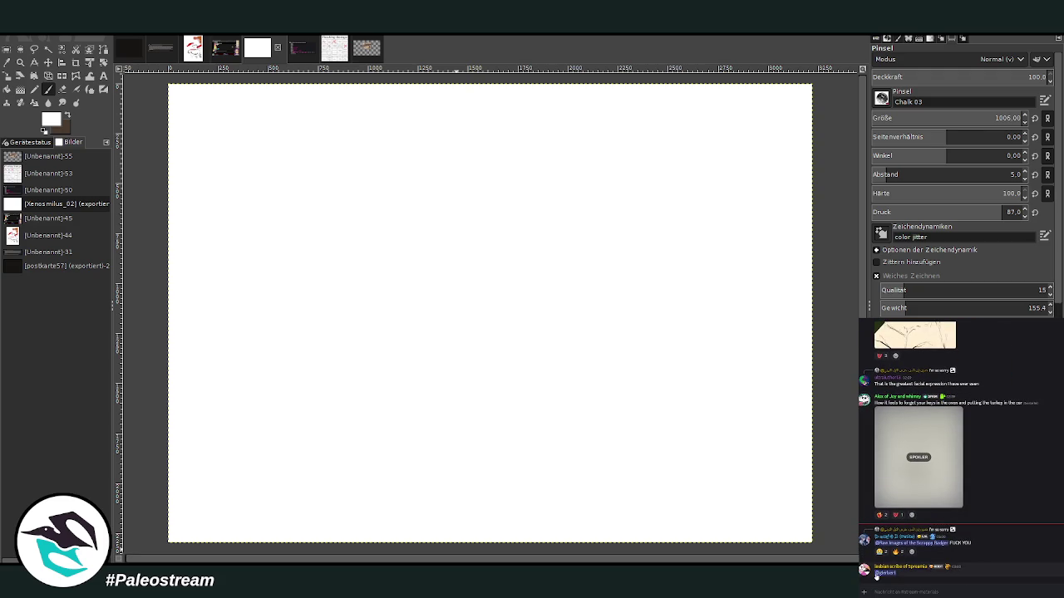
left_click(883, 573)
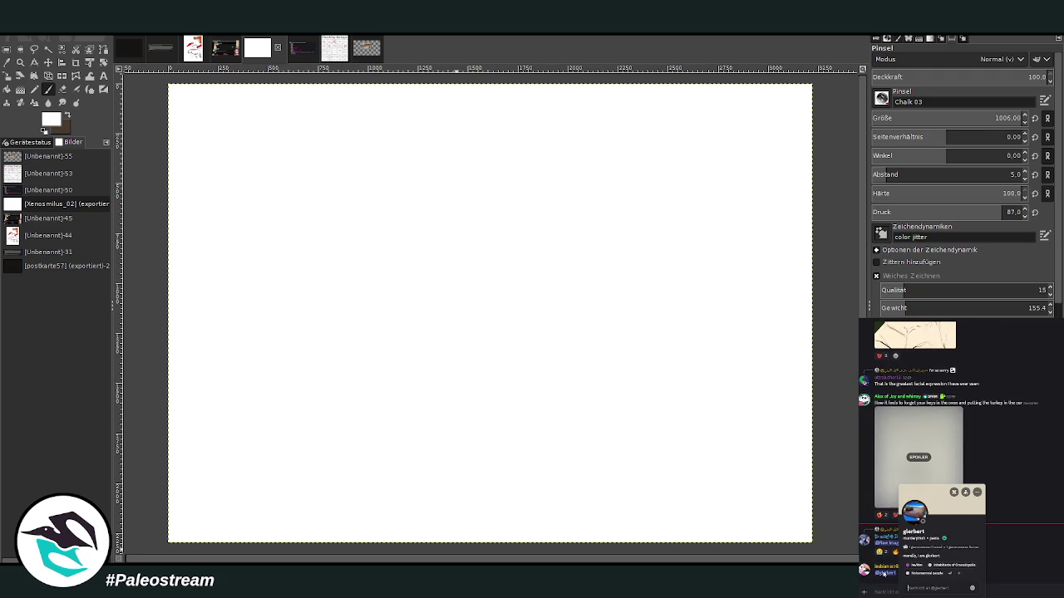
left_click(1045, 542)
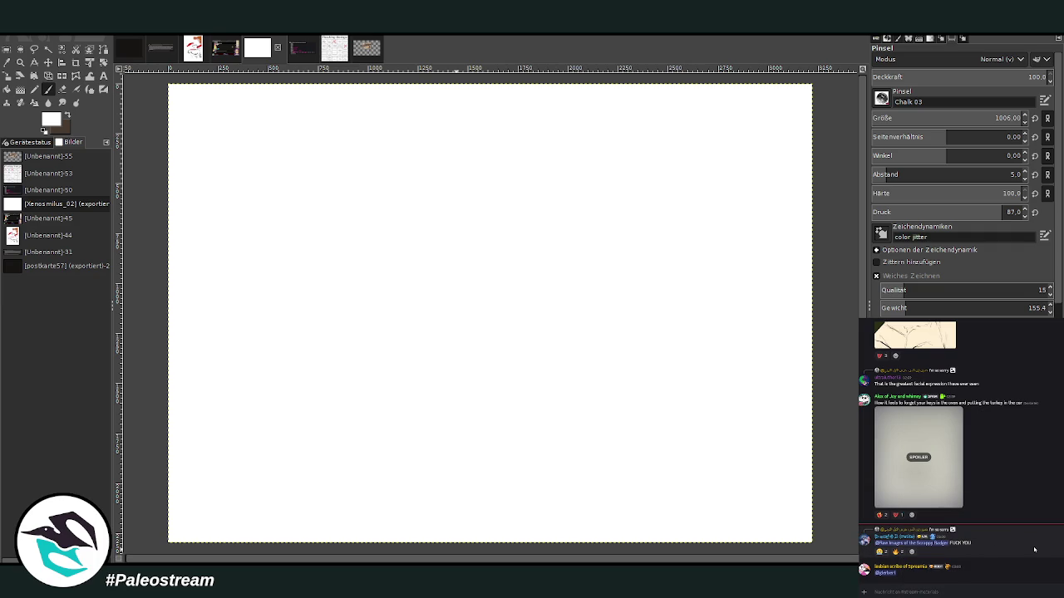